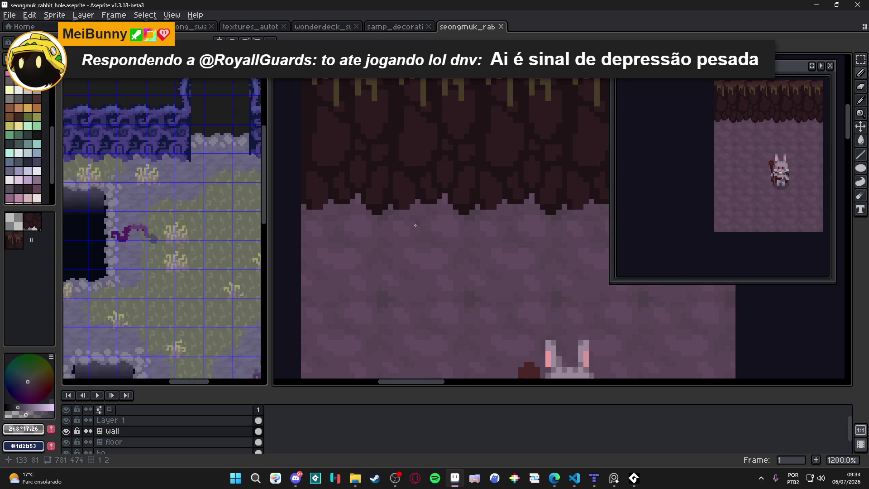
pyautogui.scroll(2, 448, 197)
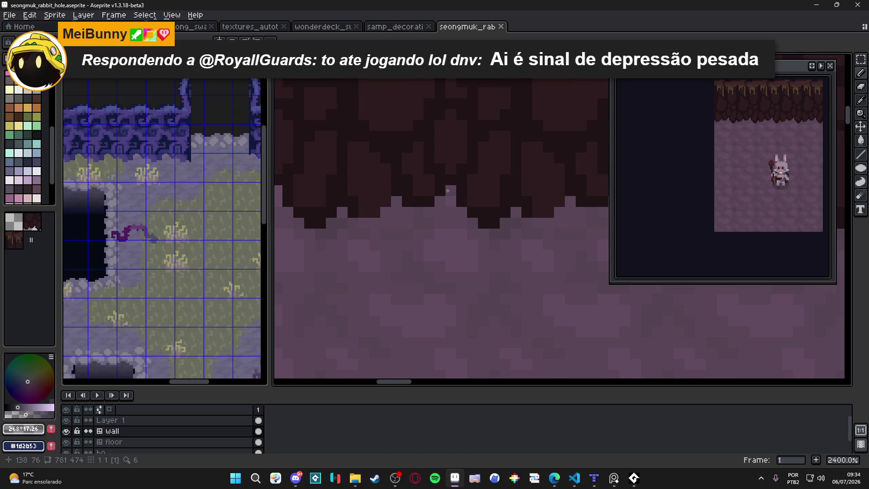
# Step: Paint greyish-purple #4a3f4c pixels along the cave wall's lower edge to soften it
pyautogui.keyDown('alt'); pyautogui.click(448, 194); pyautogui.keyUp('alt')
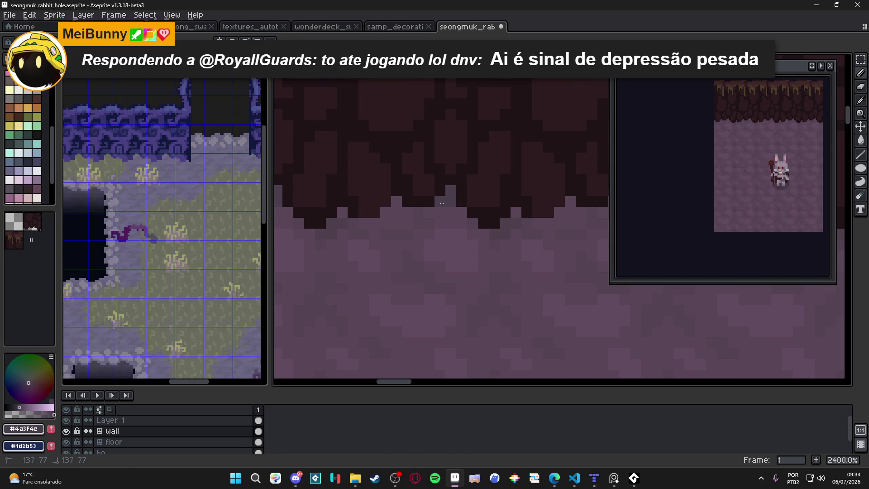
pyautogui.click(397, 203)
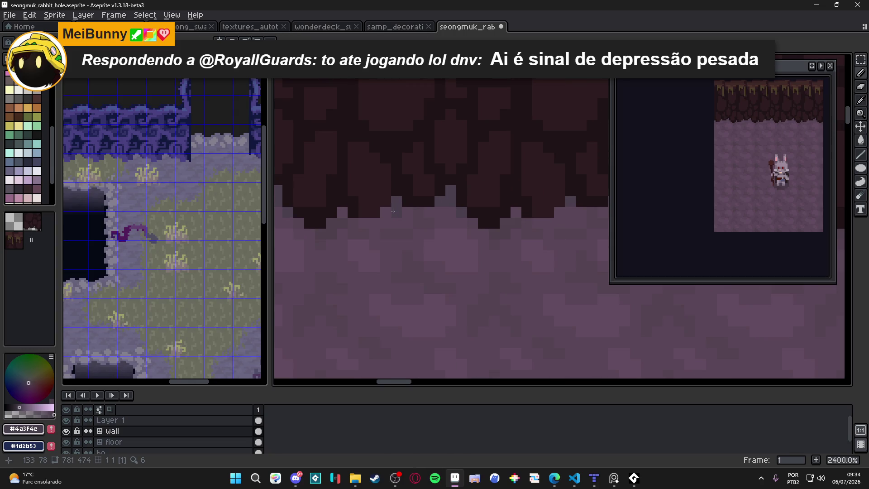
pyautogui.moveTo(390, 212); pyautogui.dragTo(451, 213)
pyautogui.click(461, 222)
pyautogui.scroll(-1, 385, 219)
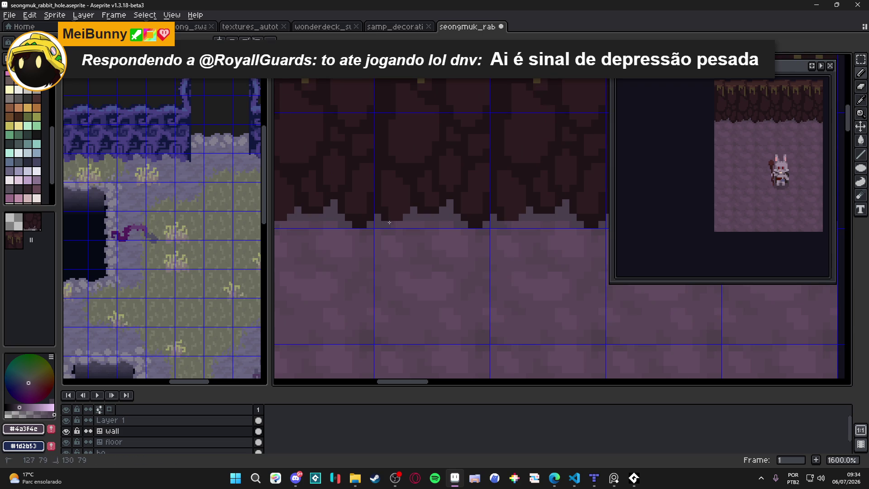
pyautogui.scroll(-5, 407, 222)
pyautogui.scroll(6, 419, 224)
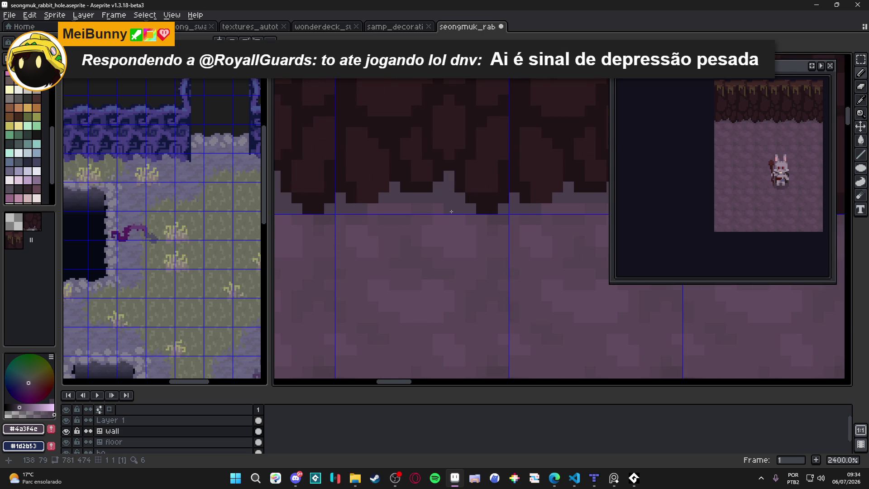
pyautogui.scroll(-1, 450, 211)
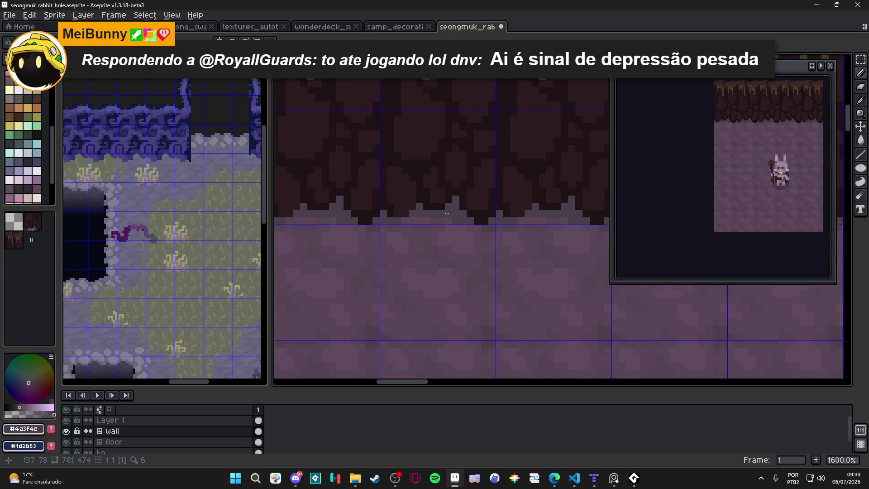
pyautogui.scroll(-2, 448, 211)
pyautogui.scroll(2, 447, 213)
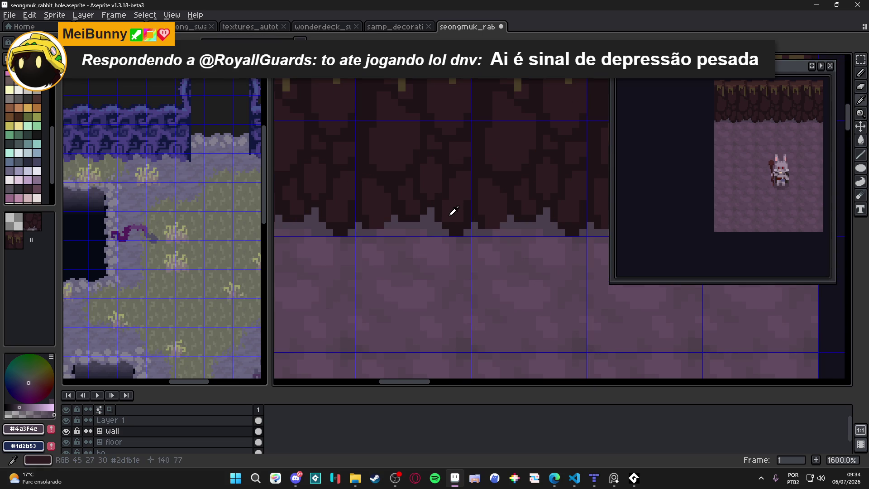
# Step: Sample the #423743 wall colour, check the wall and floor with the rabbit, and save the file
pyautogui.click(74, 369)
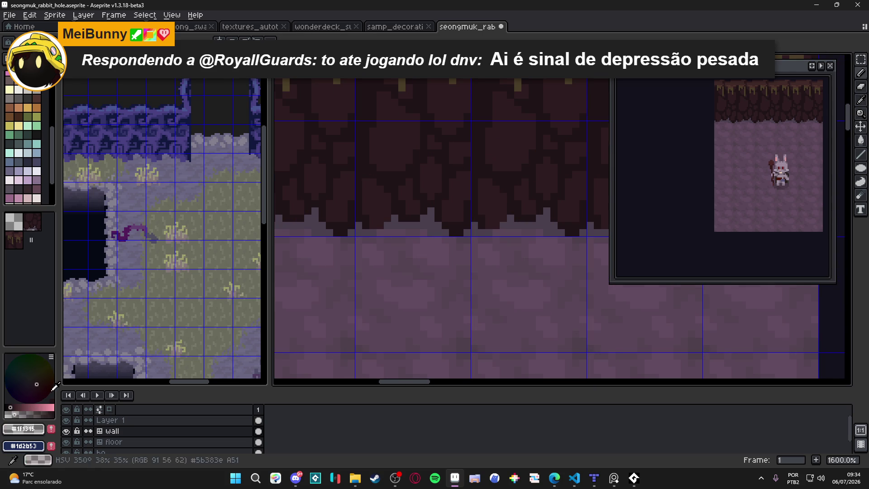
pyautogui.scroll(1, 426, 232)
pyautogui.keyDown('alt'); pyautogui.click(430, 229); pyautogui.keyUp('alt')
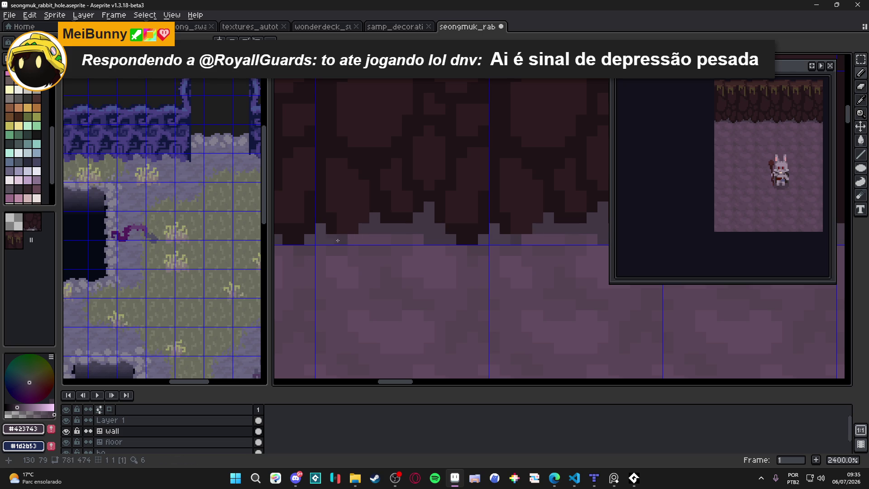
pyautogui.scroll(-2, 437, 222)
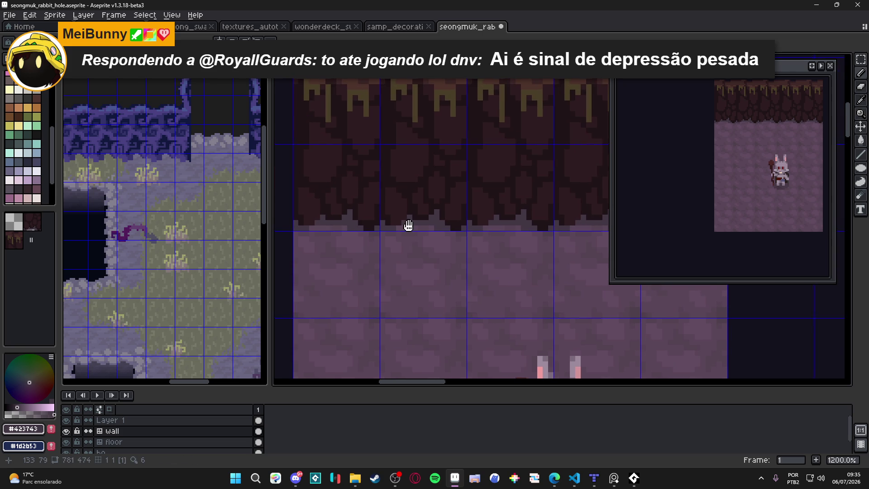
pyautogui.scroll(1, 334, 232)
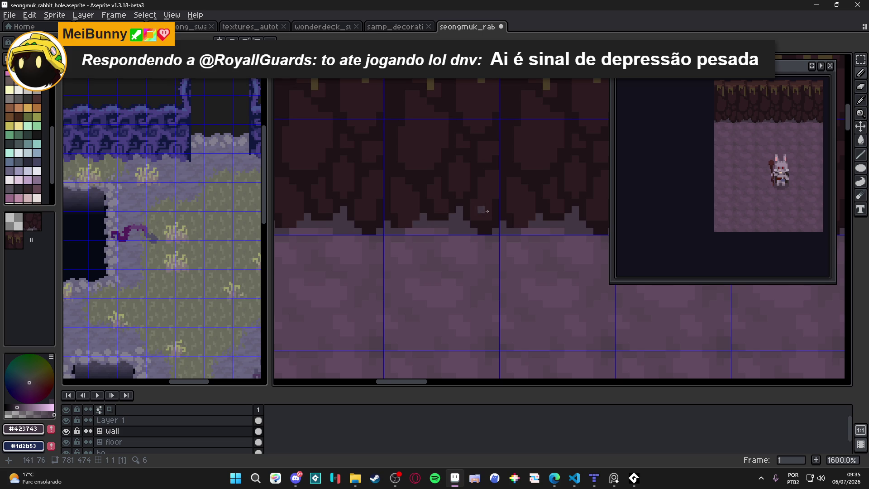
pyautogui.scroll(1, 500, 219)
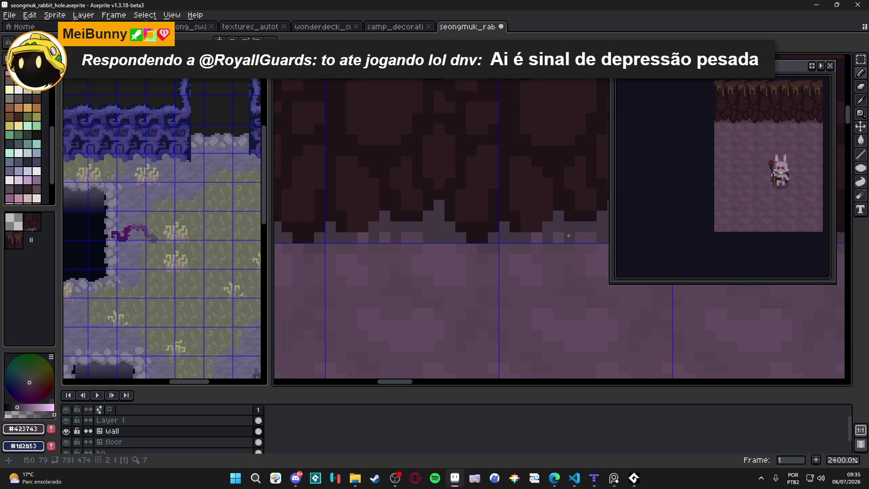
pyautogui.scroll(-3, 516, 231)
pyautogui.moveTo(475, 227); pyautogui.dragTo(452, 253)
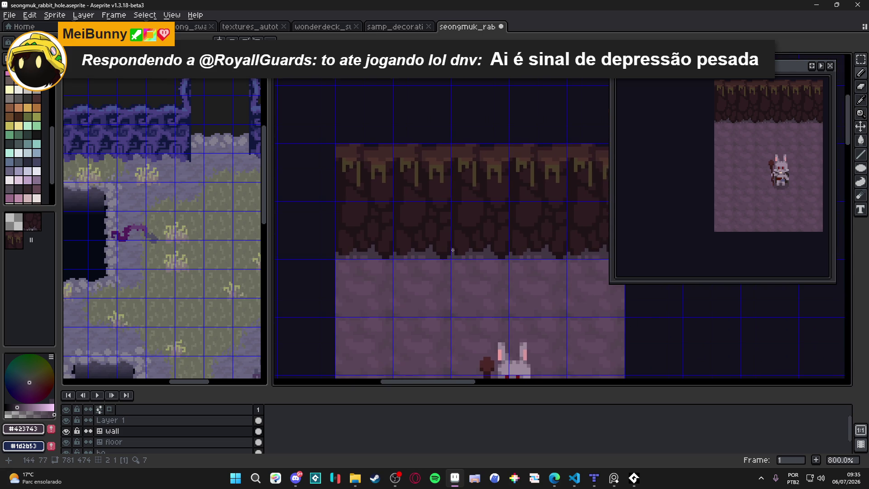
pyautogui.scroll(-1, 455, 239)
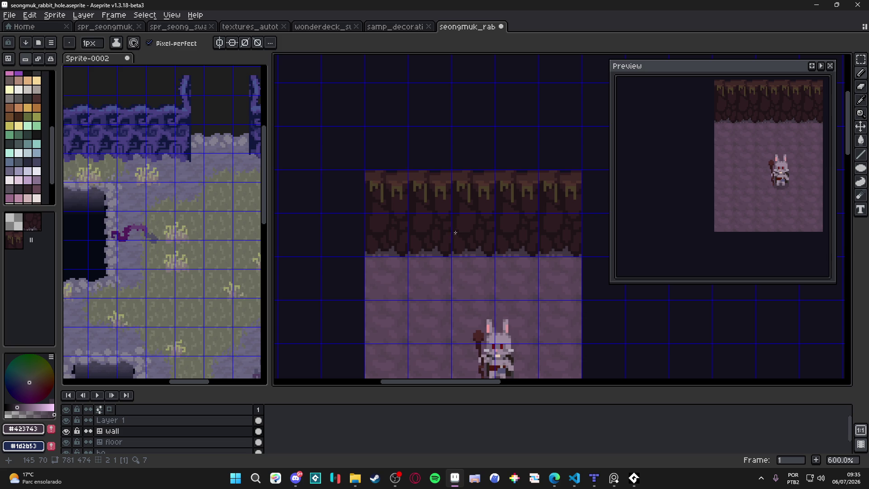
pyautogui.moveTo(455, 232); pyautogui.dragTo(381, 264)
pyautogui.hotkey('ctrl', 's')
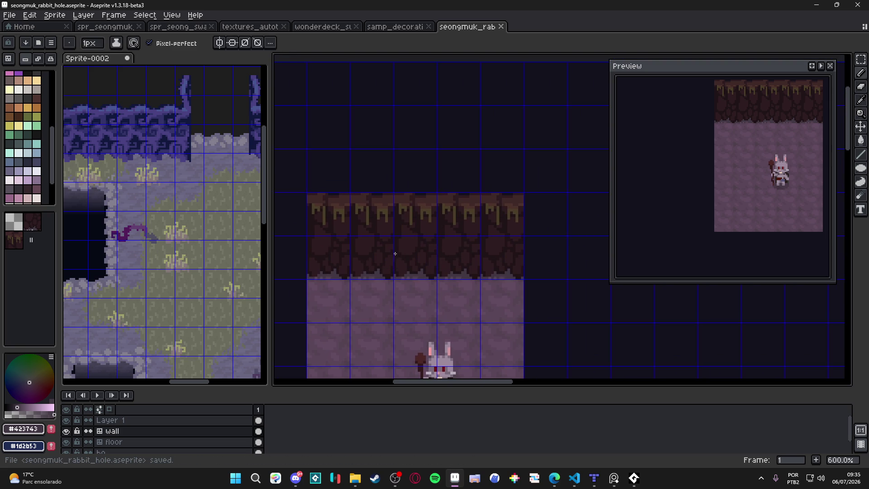
pyautogui.scroll(2, 386, 244)
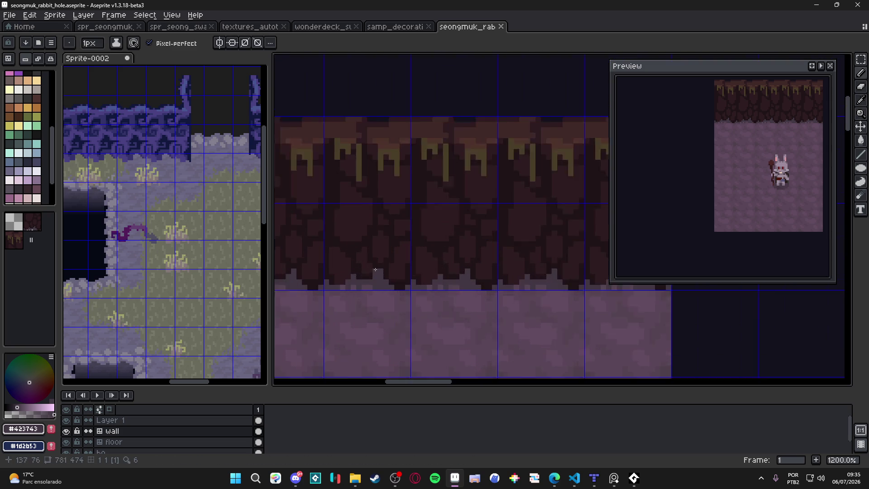
pyautogui.scroll(2, 391, 170)
# Step: Sample the olive #4b3e29 drip colour and start painting root tips at the wall's lower edge with a 1px brush
pyautogui.keyDown('alt'); pyautogui.click(405, 136); pyautogui.keyUp('alt')
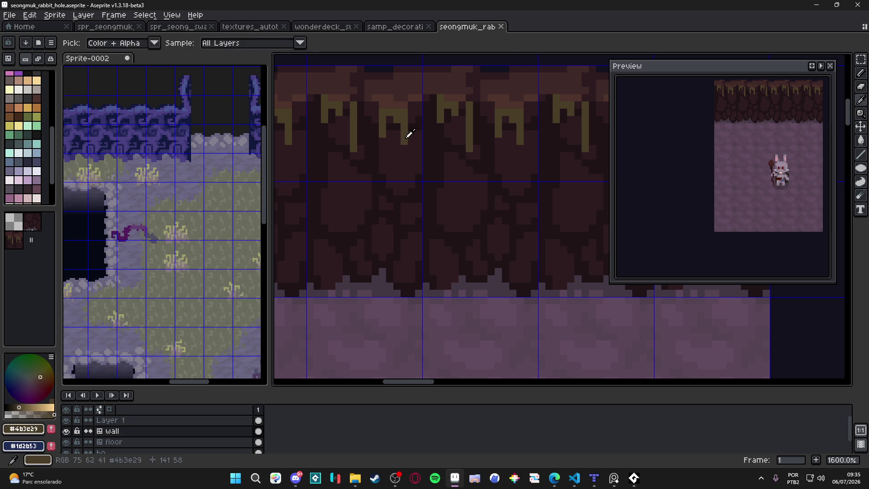
pyautogui.scroll(1, 380, 277)
pyautogui.click(376, 269)
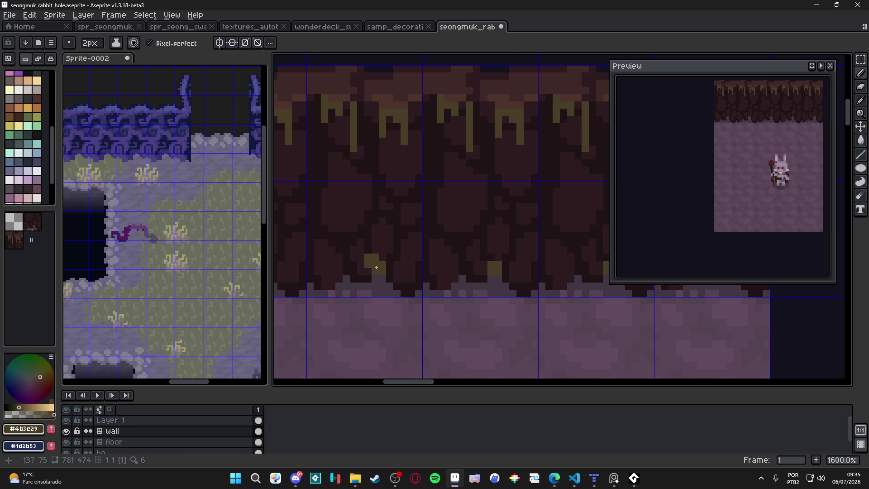
pyautogui.click(378, 277)
pyautogui.press('-')
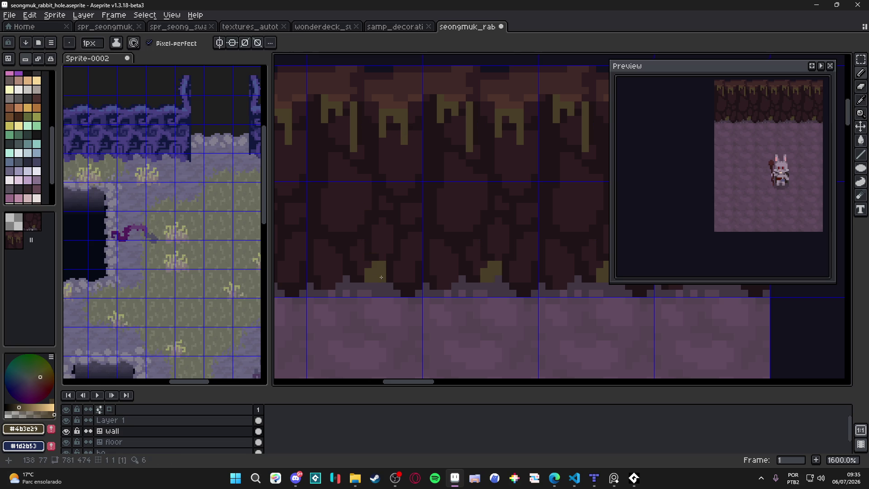
pyautogui.click(353, 275)
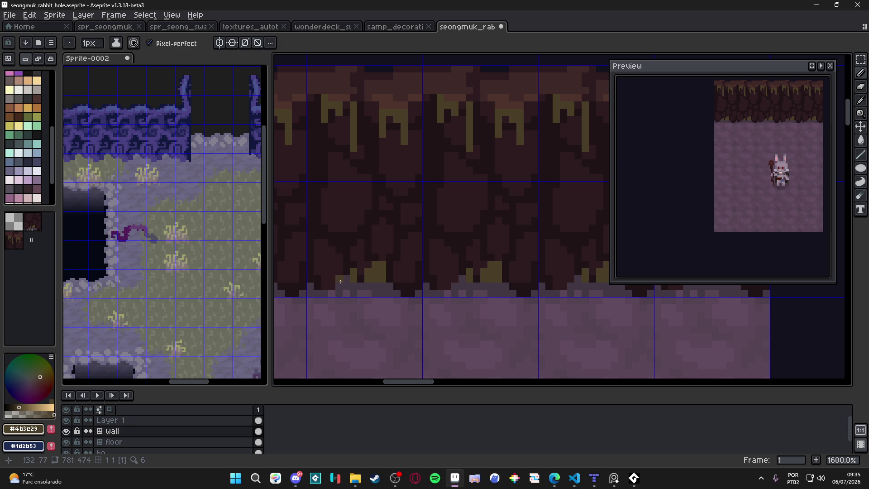
pyautogui.click(339, 279)
pyautogui.hotkey('ctrl', 'z')
pyautogui.hotkey('ctrl', 'z')
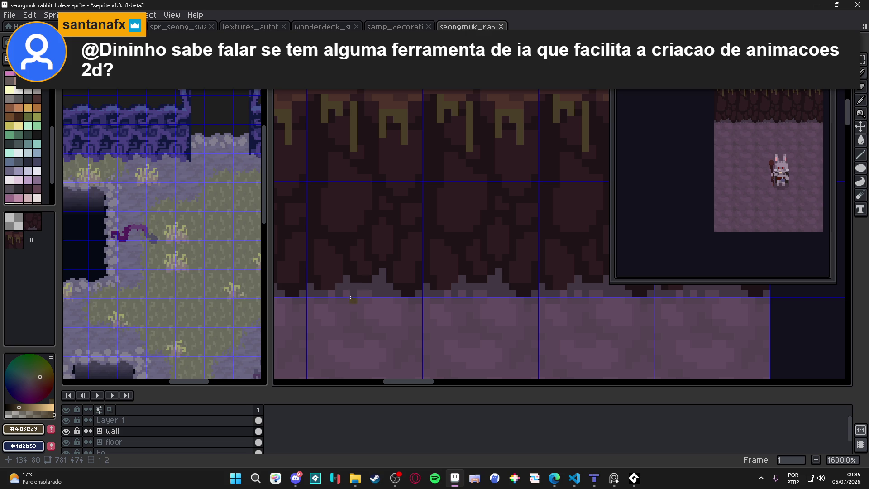
# Step: Build up olive root tips and a staircase of root pixels rising along the wall's base
pyautogui.press('ctrl')
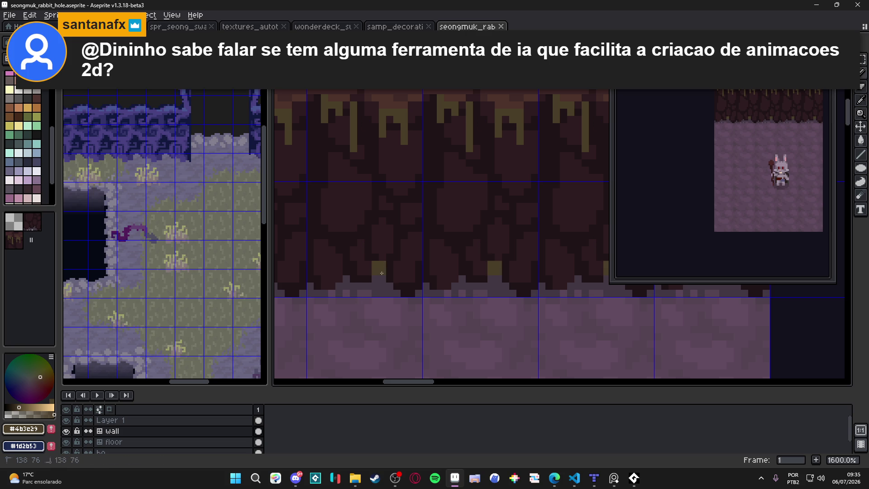
pyautogui.hotkey('ctrl', 'z')
pyautogui.click(375, 262)
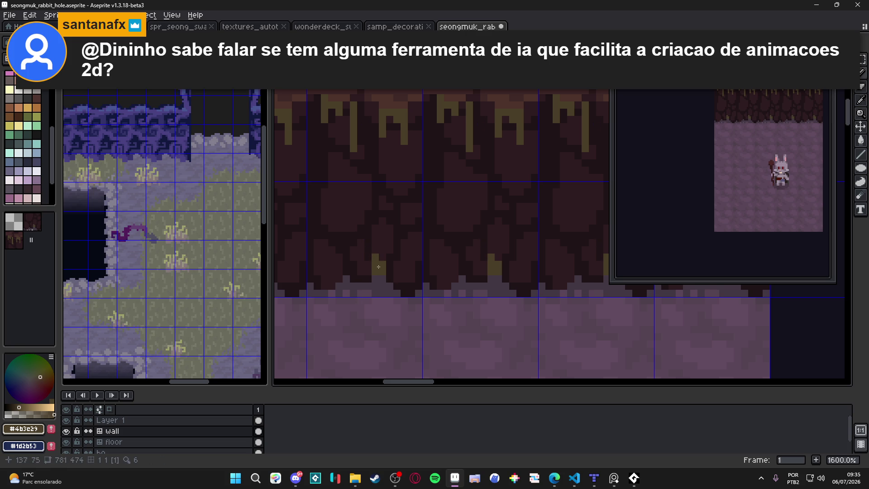
pyautogui.hotkey('ctrl', 'z')
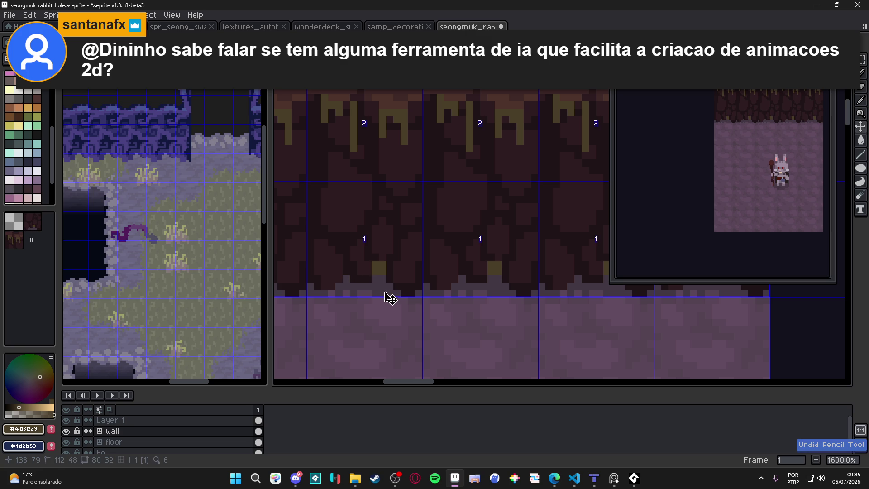
pyautogui.click(350, 274)
pyautogui.click(352, 265)
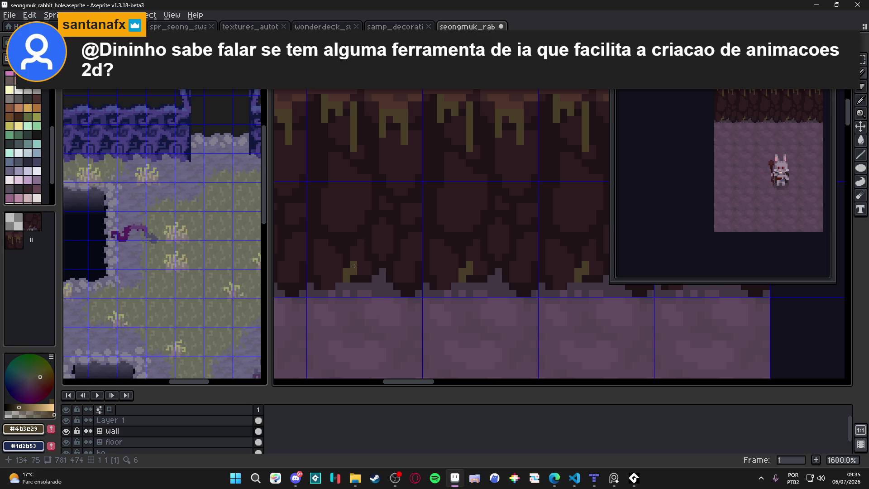
pyautogui.click(354, 277)
pyautogui.click(379, 274)
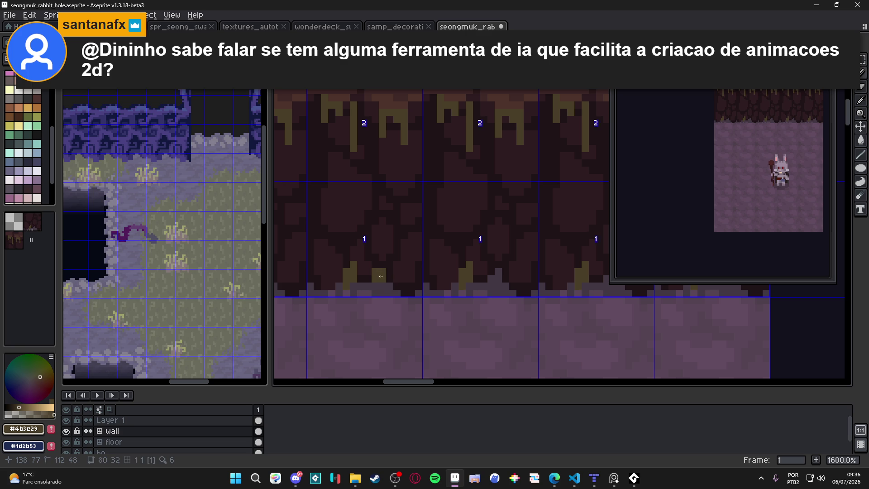
pyautogui.click(379, 273)
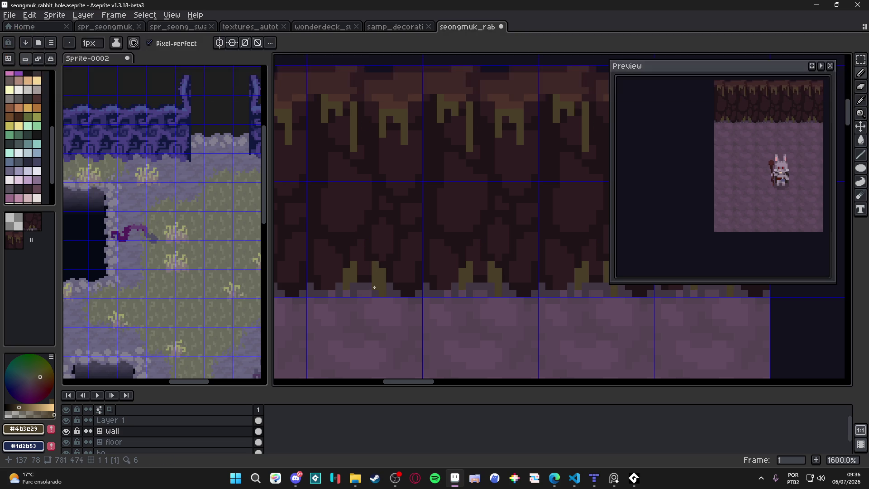
pyautogui.scroll(1, 353, 292)
pyautogui.scroll(1, 329, 290)
pyautogui.click(326, 285)
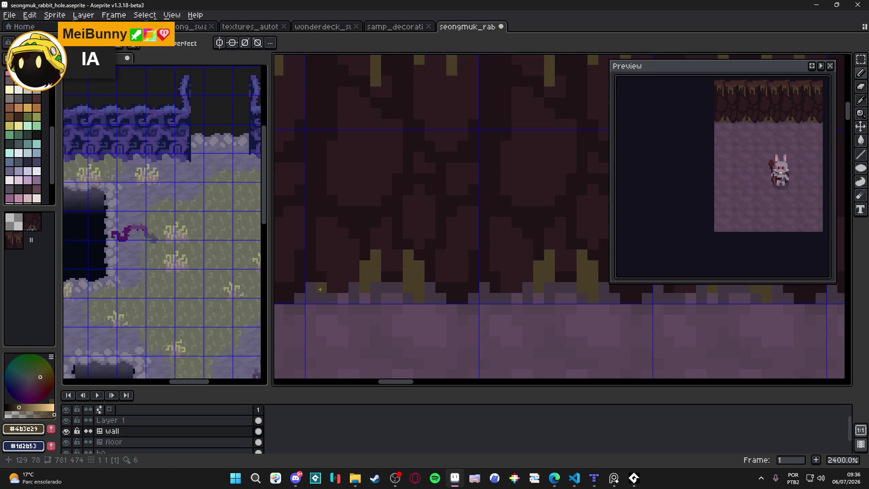
# Step: Finish the olive root staircase and its base pixels, undoing the last stroke
pyautogui.click(329, 276)
pyautogui.click(331, 286)
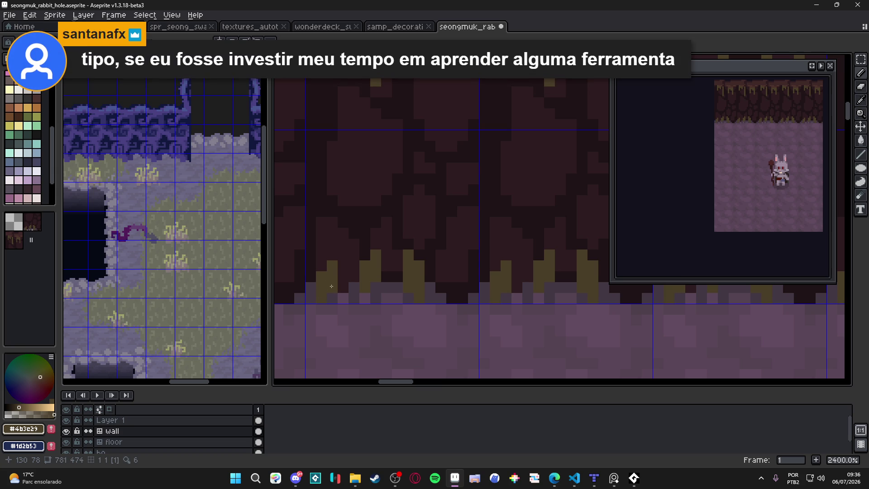
pyautogui.click(338, 299)
pyautogui.scroll(-3, 480, 305)
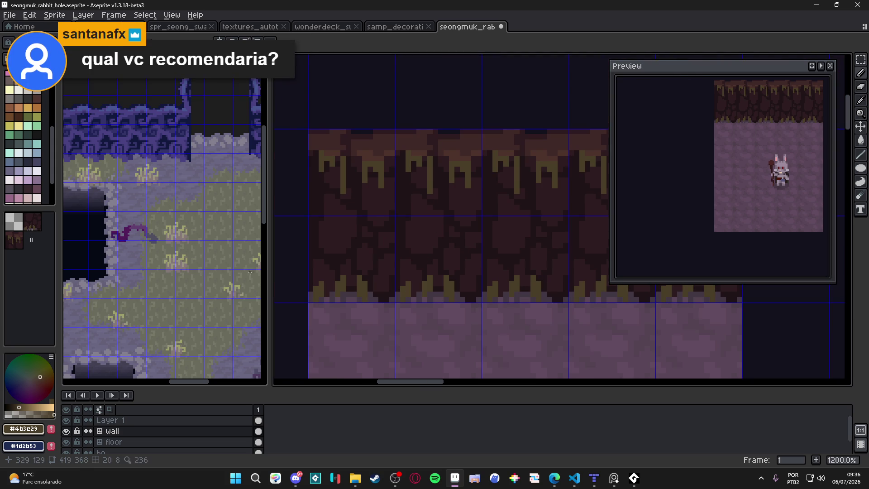
pyautogui.scroll(-1, 424, 260)
pyautogui.scroll(-1, 420, 263)
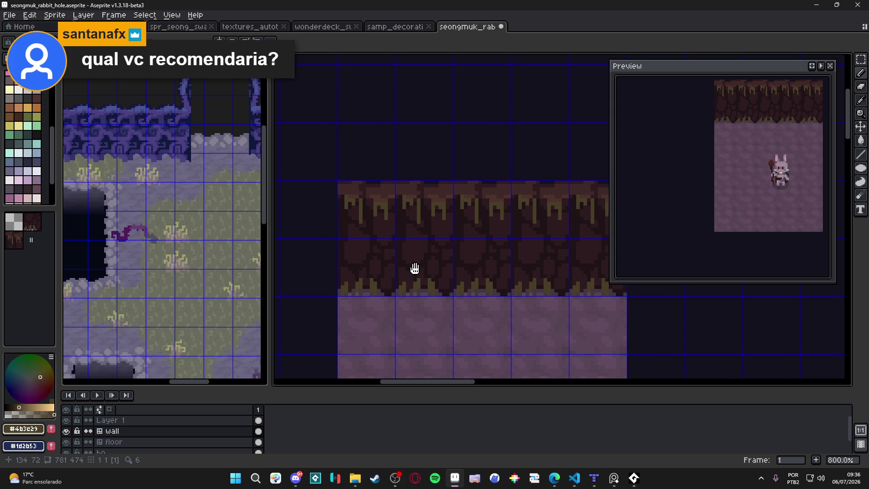
pyautogui.hotkey('ctrl', 'z')
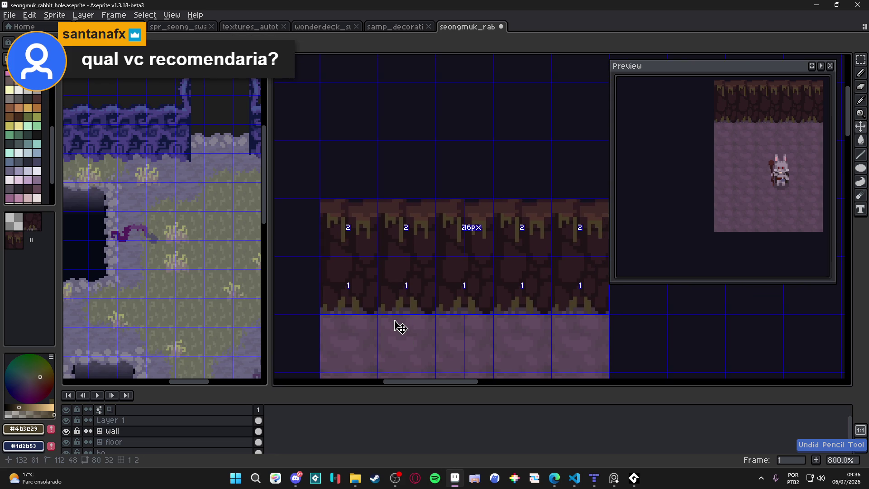
pyautogui.scroll(3, 383, 304)
# Step: Paint yellow tufts along the wall tile base, save seongmuk_rabbit_hole.aseprite, and switch to Steam
pyautogui.click(382, 299)
pyautogui.moveTo(384, 305); pyautogui.dragTo(386, 313)
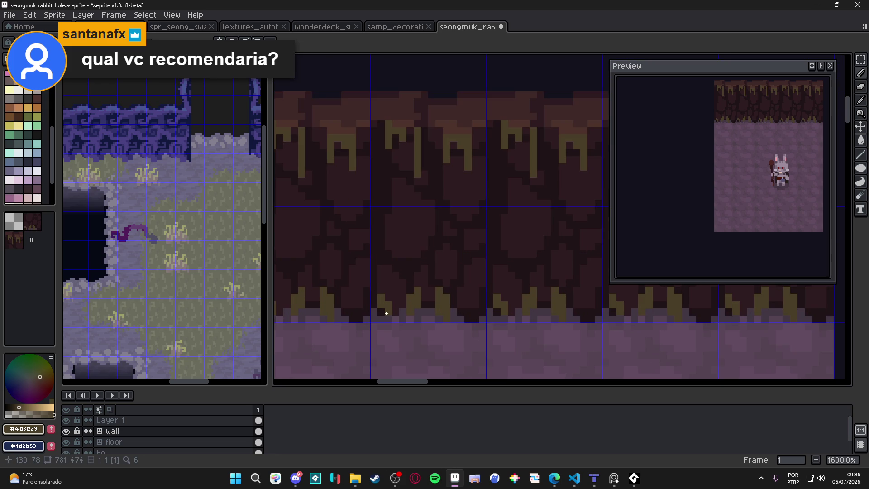
pyautogui.scroll(-1, 385, 313)
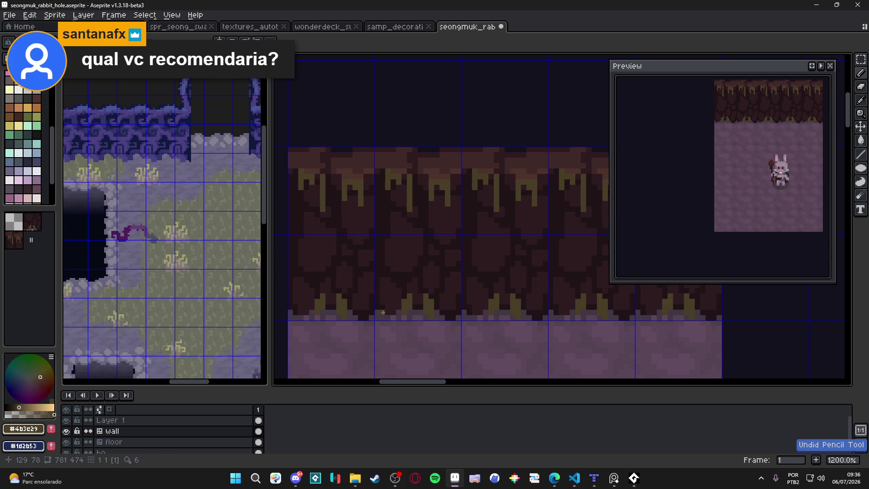
pyautogui.hotkey('ctrl', 's')
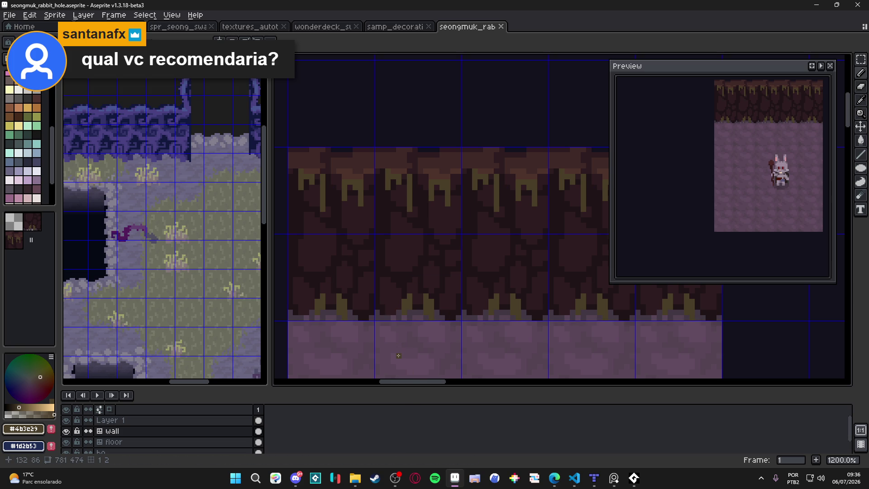
pyautogui.click(375, 477)
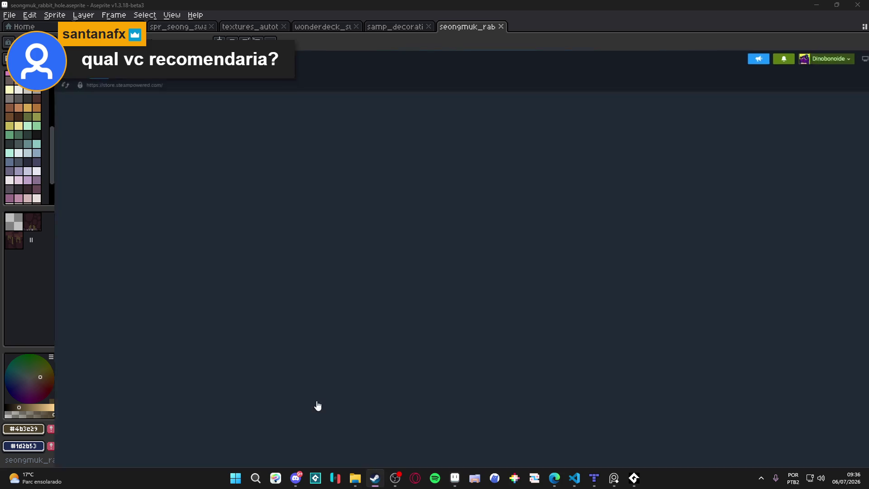
# Step: Filter the Steam library to Softwares only and open the Juice FX page
pyautogui.click(60, 102)
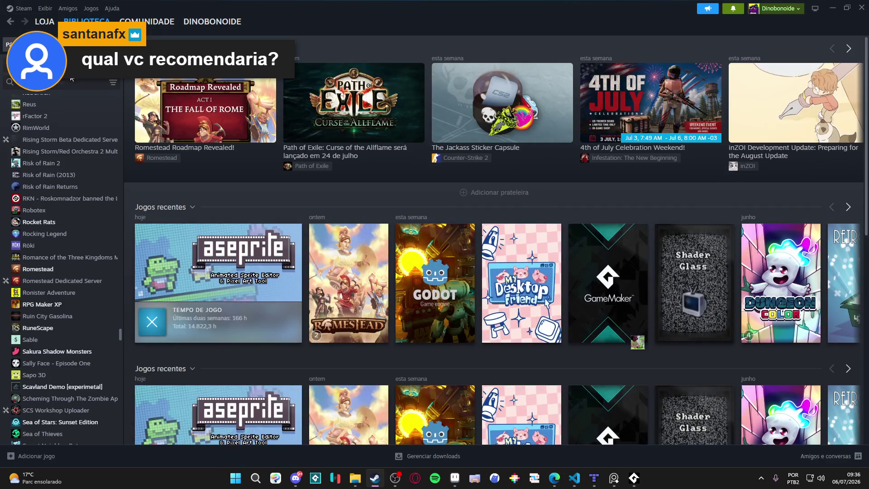
pyautogui.click(4, 63)
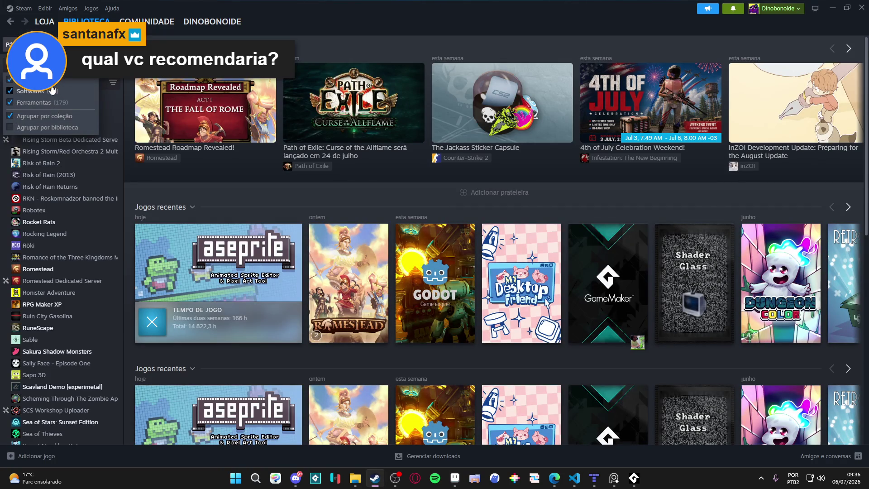
pyautogui.click(34, 102)
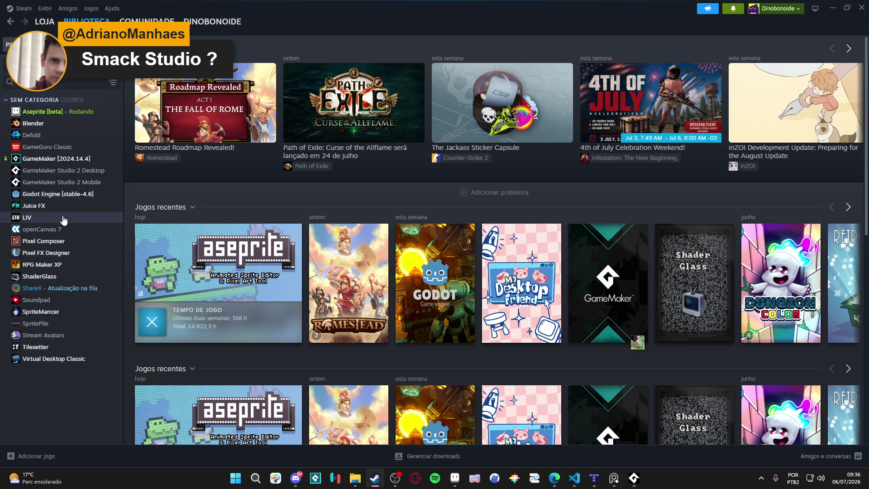
pyautogui.click(34, 205)
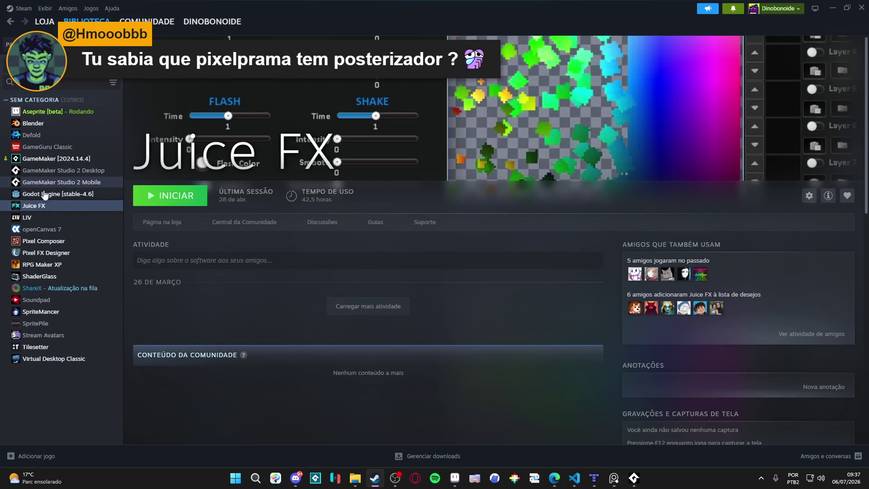
# Step: Open the SpriteMancer page, then the Pixel Composer page in the library
pyautogui.click(40, 311)
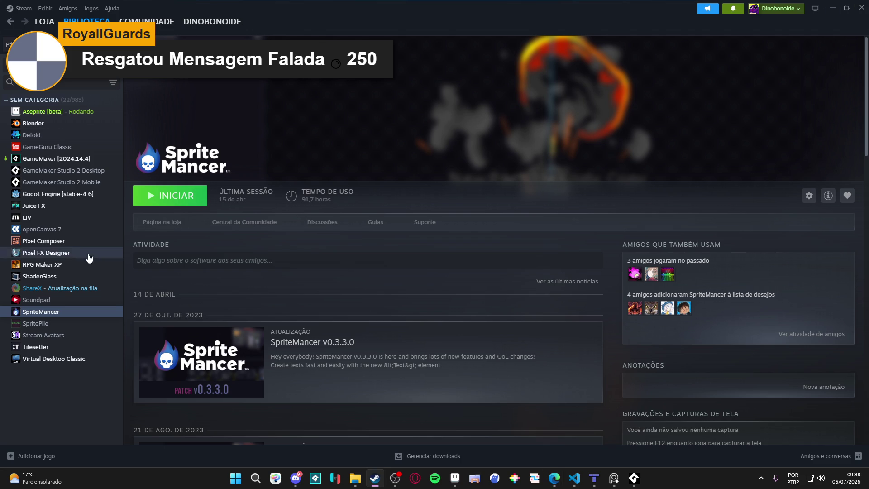
pyautogui.click(54, 241)
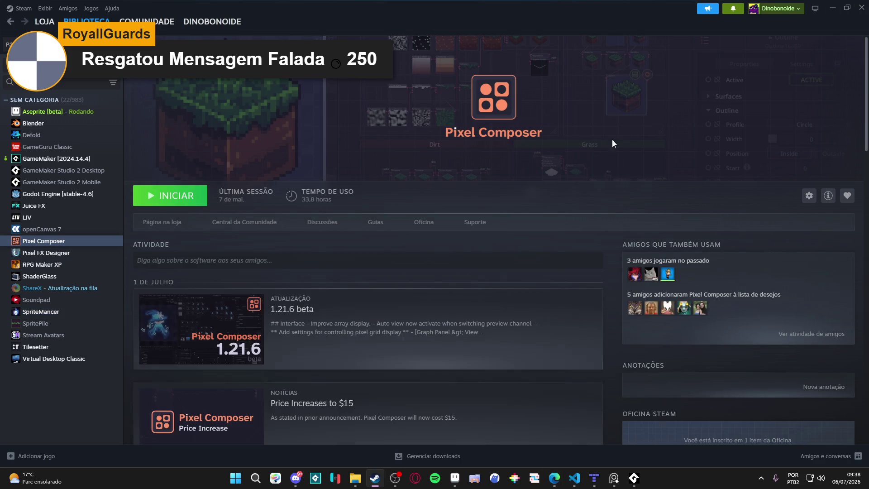
# Step: Browse Pixel Composer's store page screenshots full-size and close the viewer
pyautogui.click(169, 227)
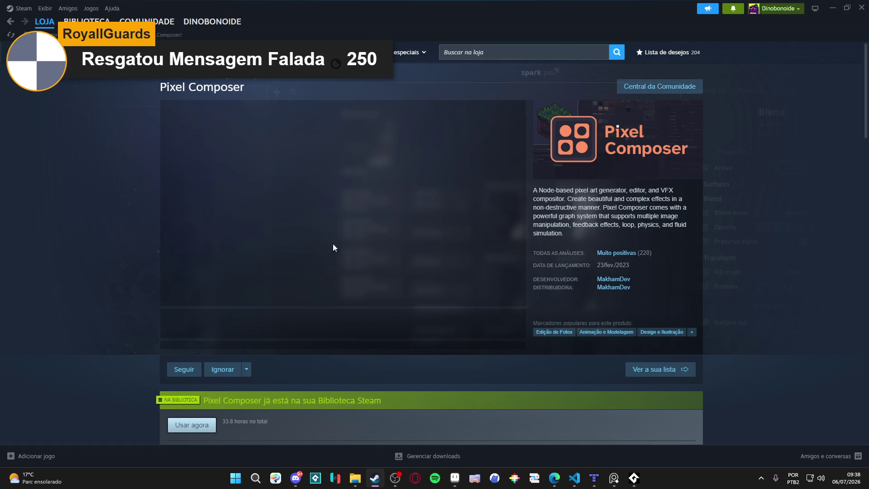
pyautogui.click(273, 325)
pyautogui.click(339, 230)
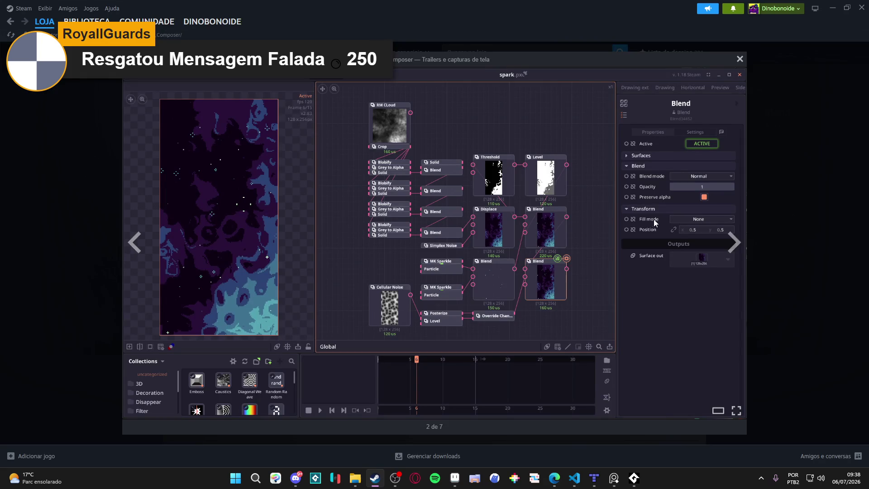
pyautogui.click(733, 242)
pyautogui.click(734, 242)
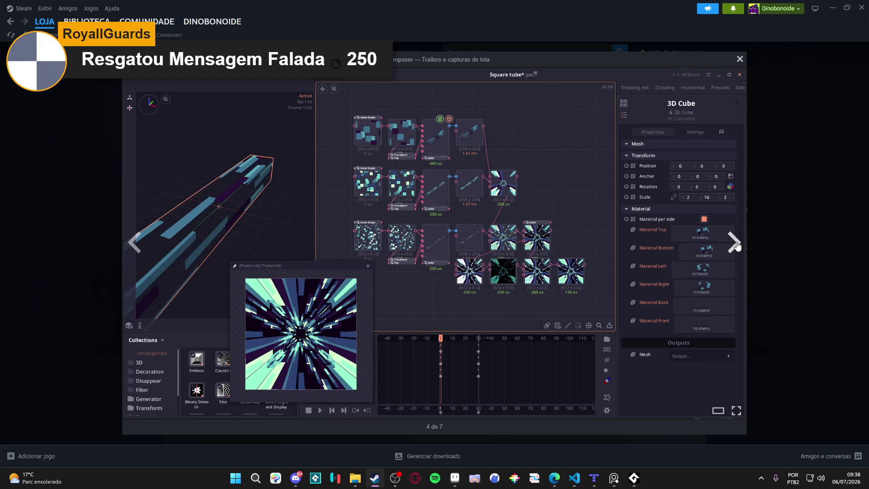
pyautogui.click(736, 244)
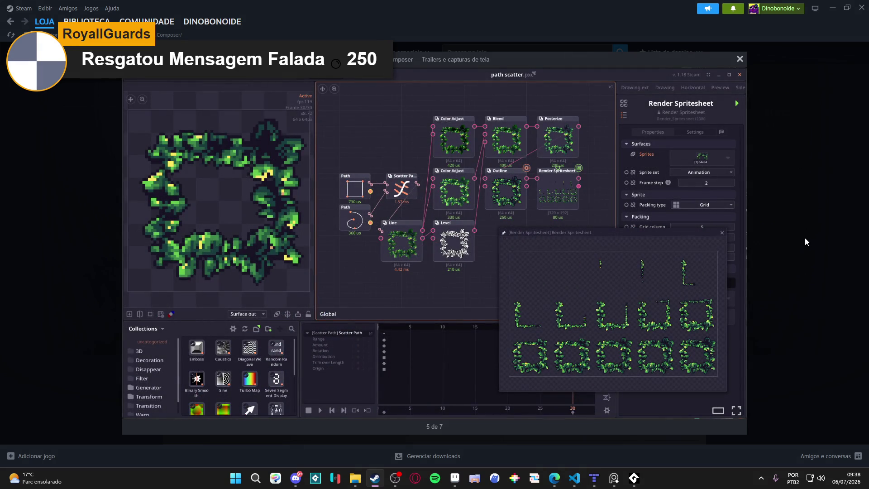
pyautogui.click(804, 237)
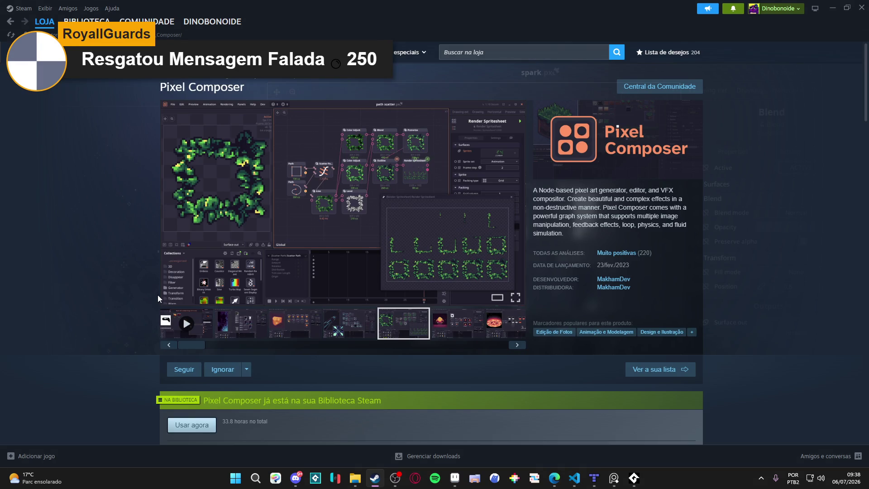
# Step: Minimise Steam to return to the Aseprite cave tiles
pyautogui.click(831, 8)
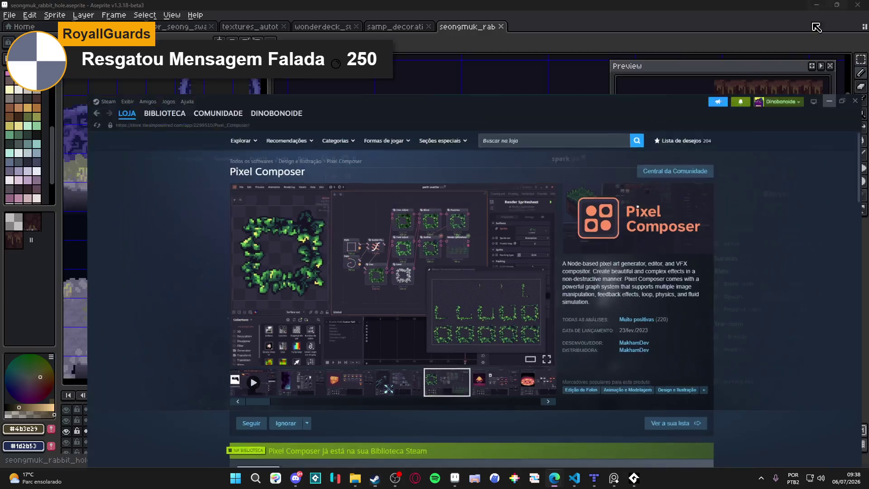
pyautogui.moveTo(384, 237)
pyautogui.mouseDown()
pyautogui.moveTo(345, 233)
pyautogui.moveTo(357, 230)
pyautogui.mouseUp()
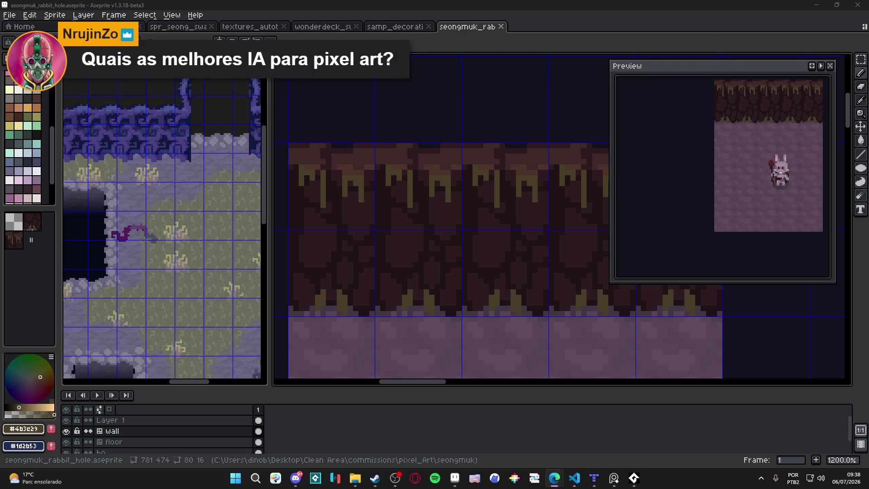
# Step: Switch to the browser showing the Sorceress site, then minimise it to return to the tileset
pyautogui.hotkey('alt', 'Tab')
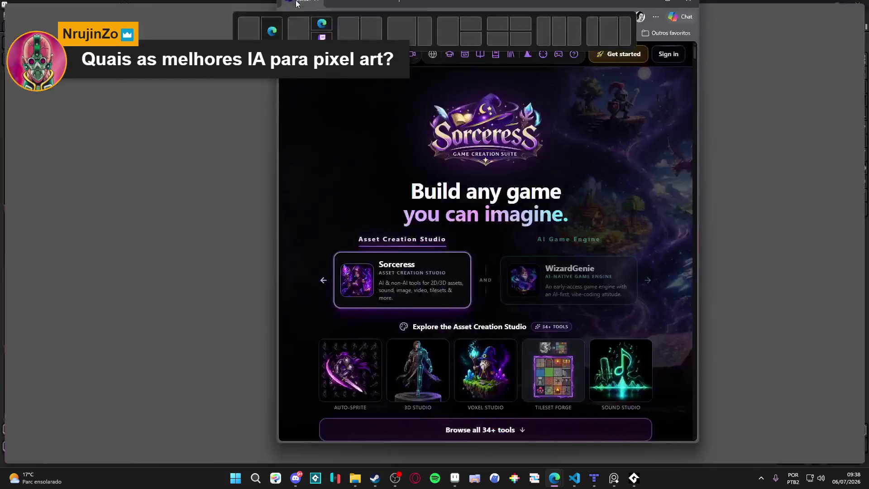
pyautogui.scroll(-1, 441, 280)
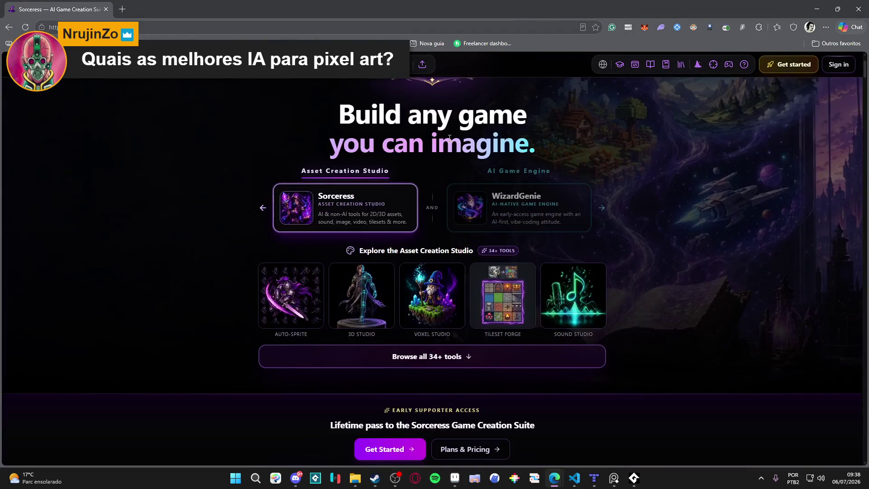
pyautogui.scroll(-4, 418, 304)
pyautogui.scroll(-3, 419, 304)
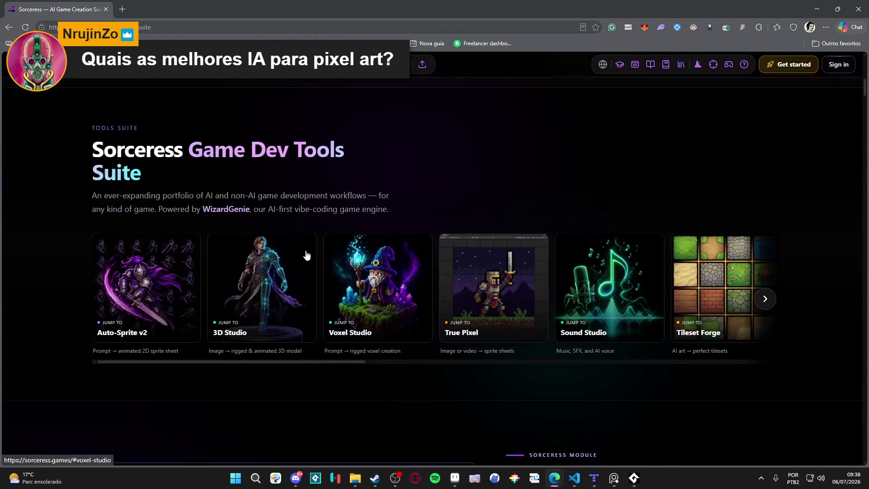
pyautogui.scroll(-5, 321, 246)
pyautogui.scroll(-3, 477, 247)
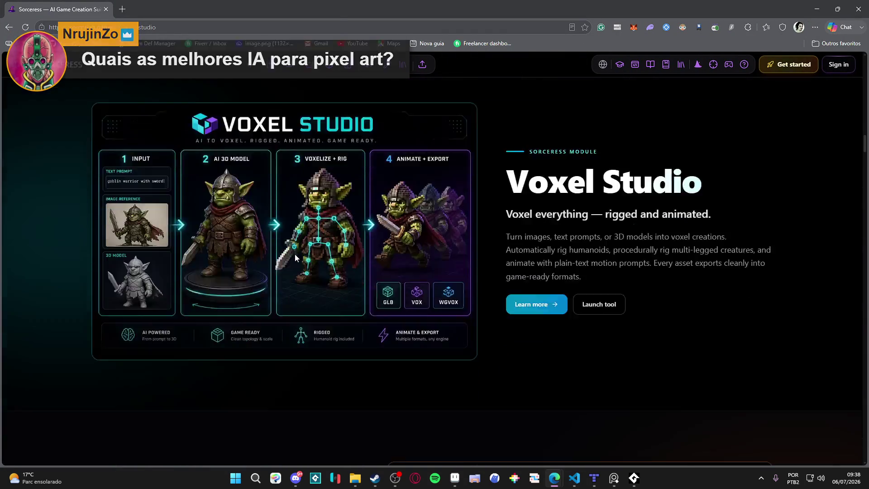
pyautogui.scroll(-4, 312, 257)
pyautogui.scroll(-2, 304, 248)
pyautogui.scroll(-3, 391, 231)
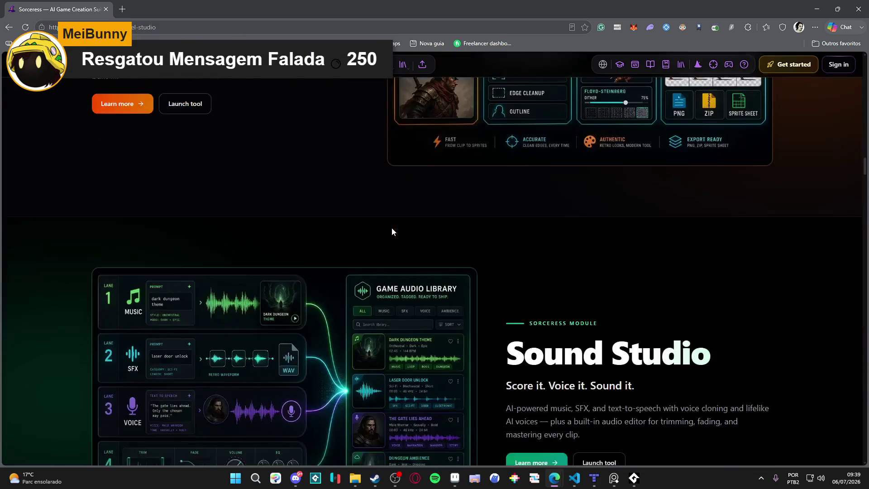
pyautogui.scroll(-3, 392, 228)
pyautogui.scroll(-2, 391, 228)
pyautogui.scroll(3, 300, 257)
pyautogui.scroll(-3, 351, 240)
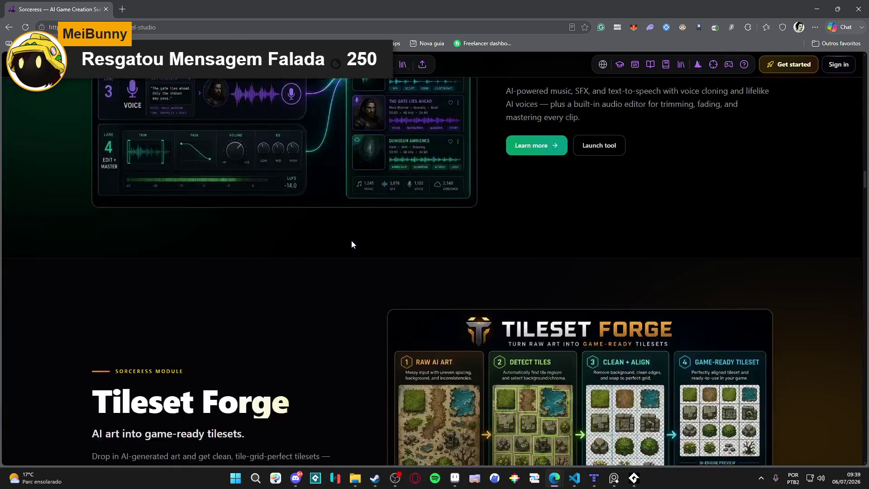
pyautogui.scroll(-3, 351, 240)
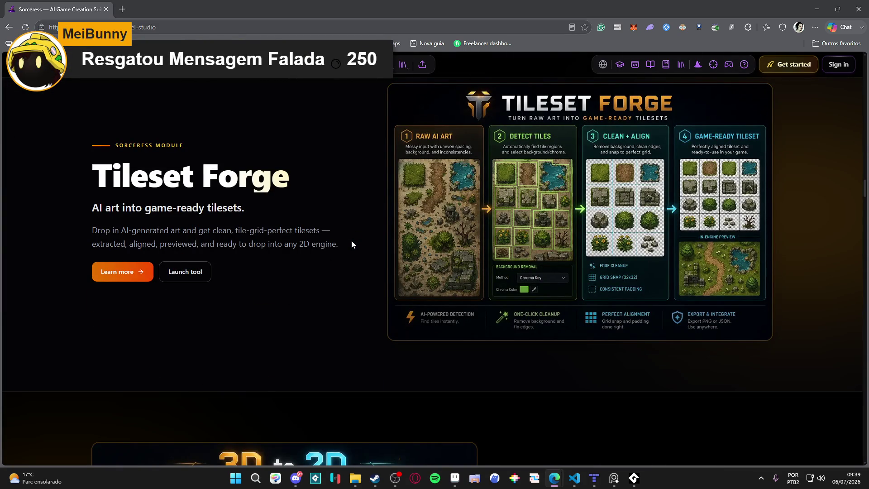
pyautogui.scroll(-3, 351, 244)
pyautogui.scroll(1, 351, 244)
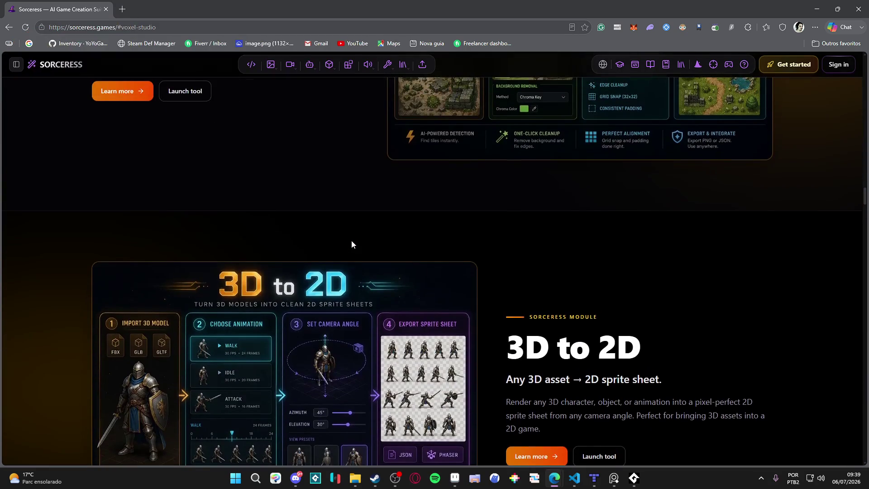
pyautogui.scroll(3, 351, 245)
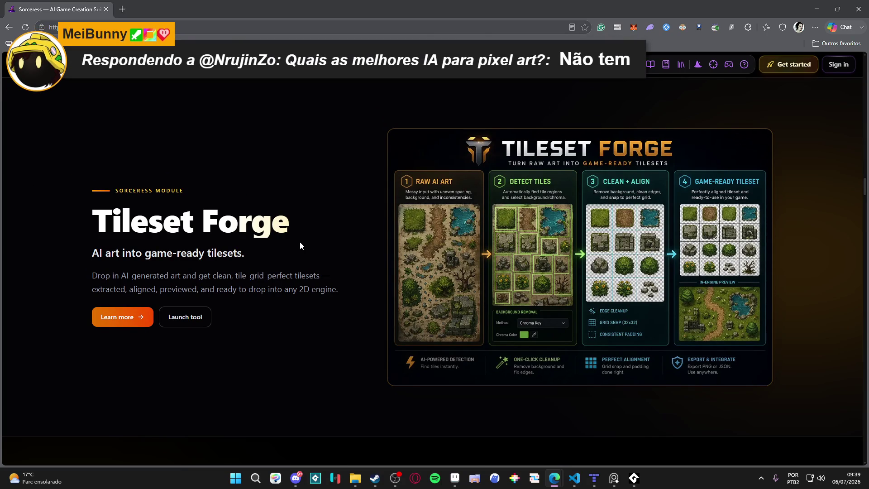
pyautogui.scroll(-3, 300, 247)
pyautogui.scroll(-2, 300, 246)
pyautogui.scroll(-3, 300, 246)
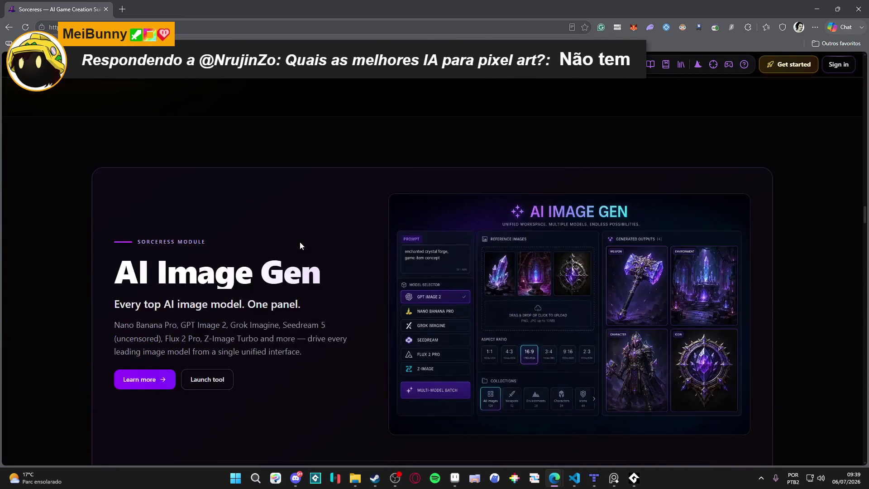
pyautogui.scroll(-3, 300, 245)
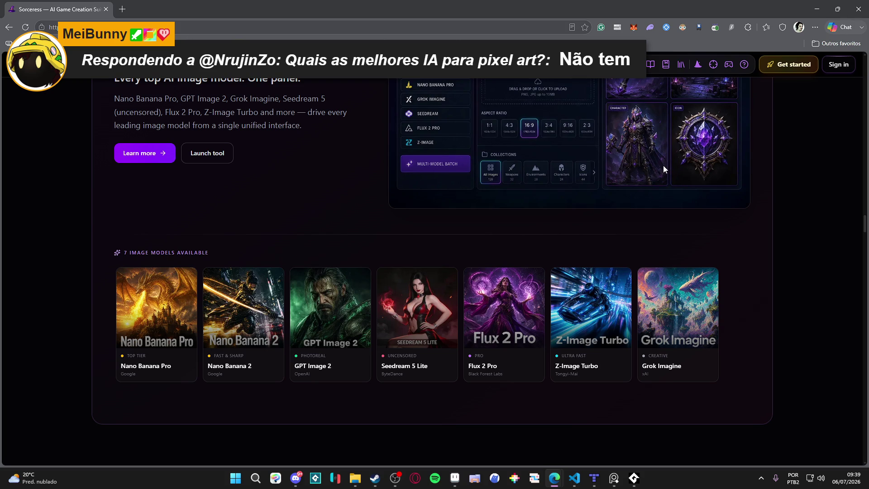
pyautogui.scroll(-3, 414, 188)
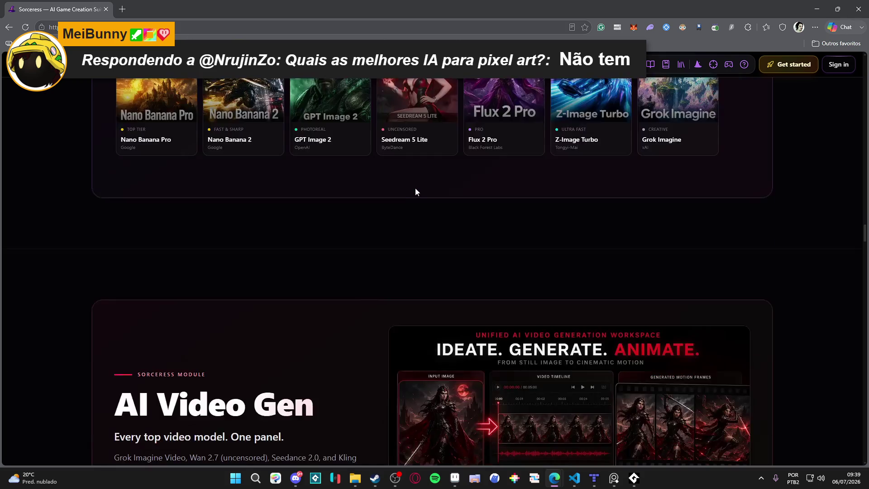
pyautogui.scroll(-3, 414, 189)
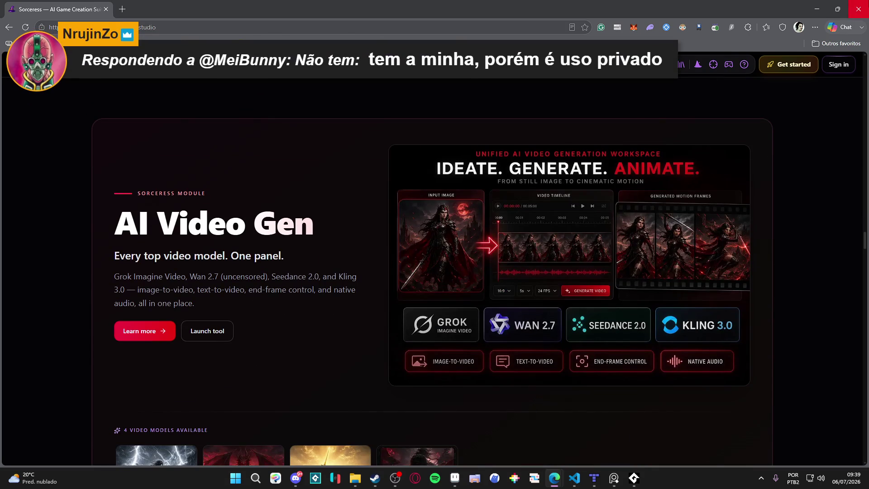
pyautogui.click(857, 9)
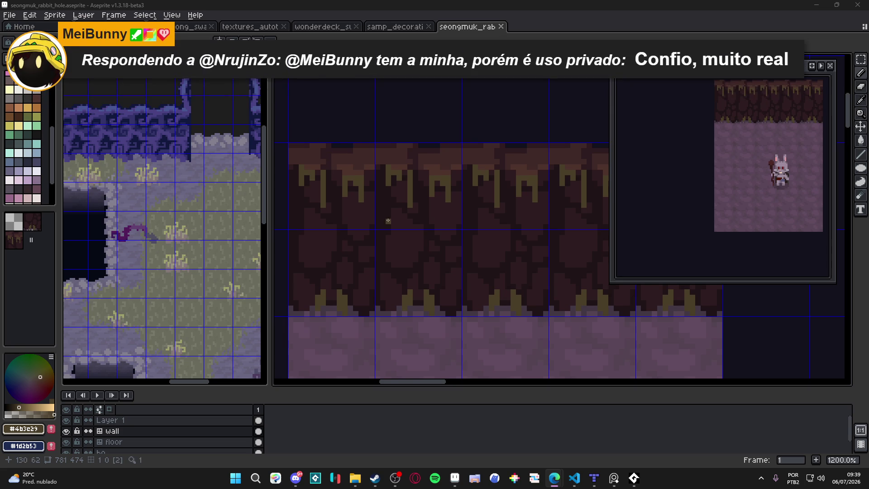
pyautogui.scroll(-2, 401, 238)
# Step: Undo the latest pencil strokes on the root drips, sample a dark wall brown, and save the file
pyautogui.moveTo(415, 242); pyautogui.dragTo(372, 236)
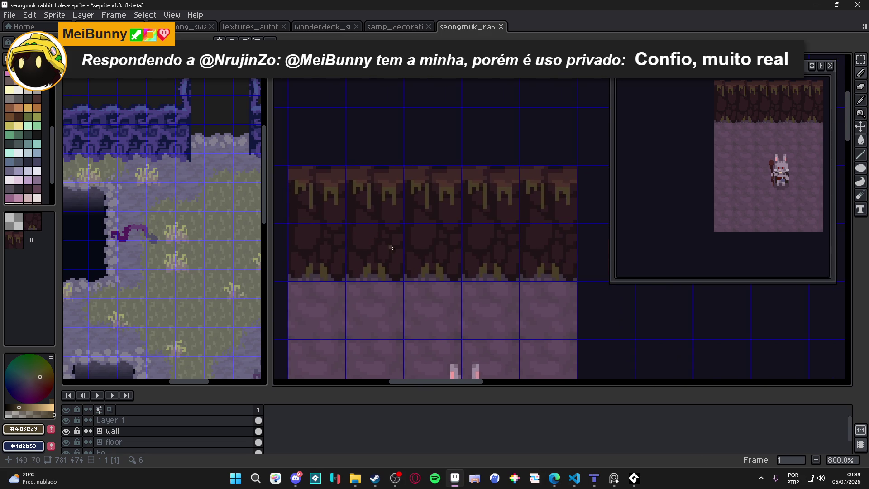
pyautogui.hotkey('ctrl', 'z')
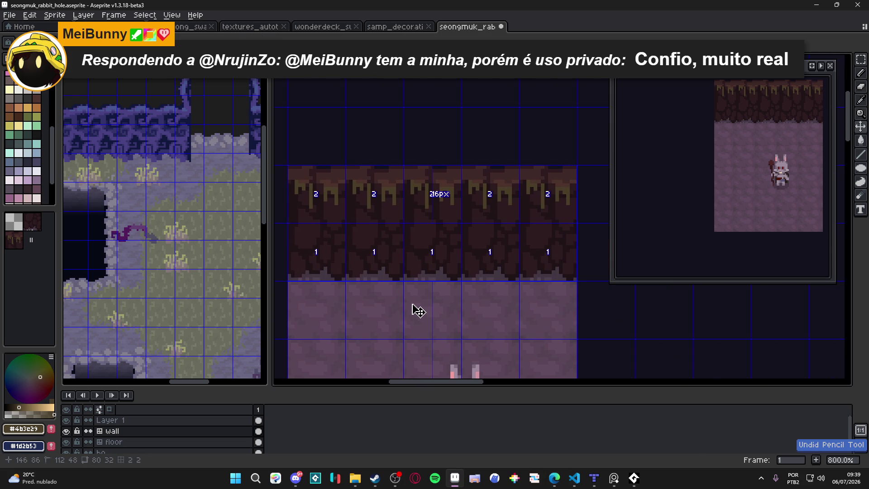
pyautogui.hotkey('ctrl', 'z')
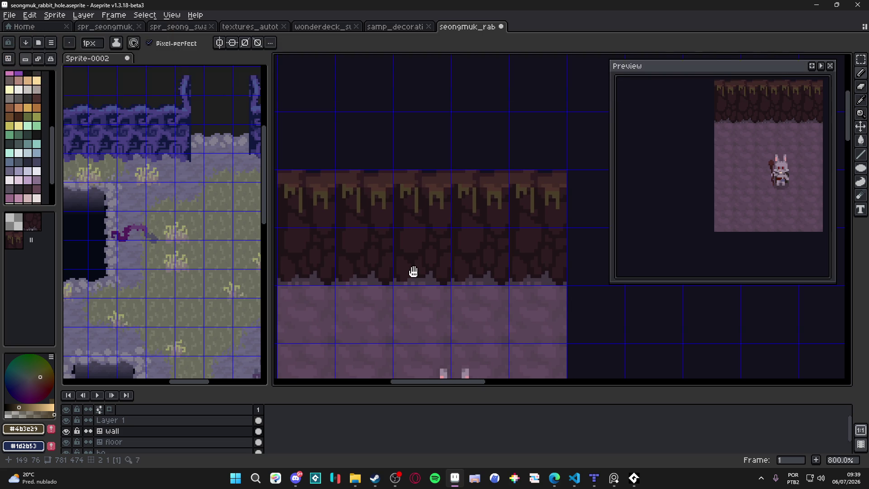
pyautogui.hotkey('ctrl', 'z')
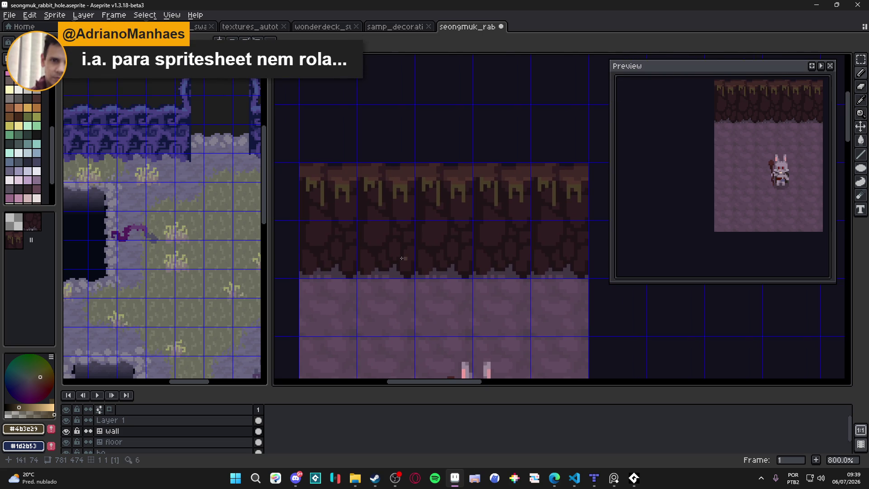
pyautogui.scroll(3, 377, 263)
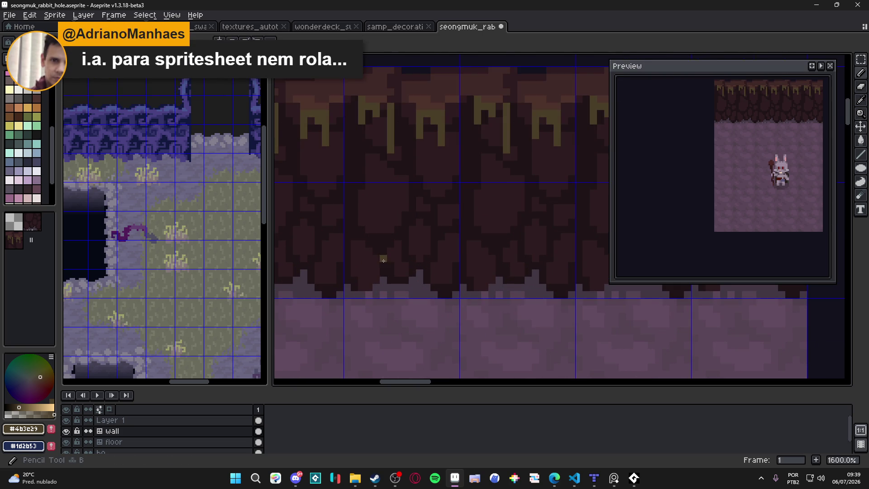
pyautogui.keyDown('alt'); pyautogui.click(385, 256); pyautogui.keyUp('alt')
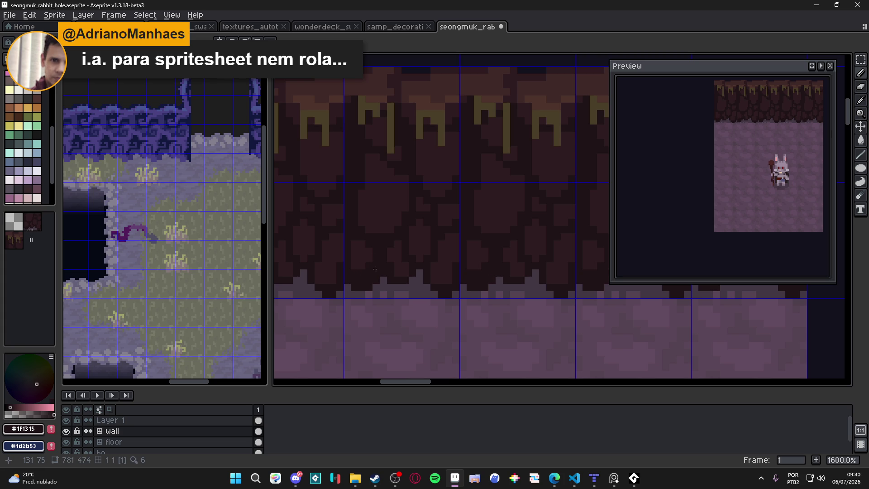
pyautogui.press('alt')
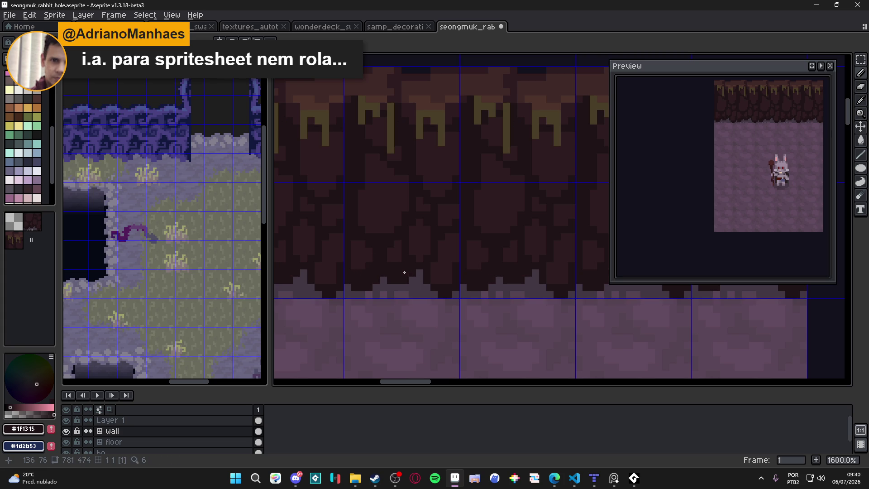
pyautogui.scroll(1, 401, 265)
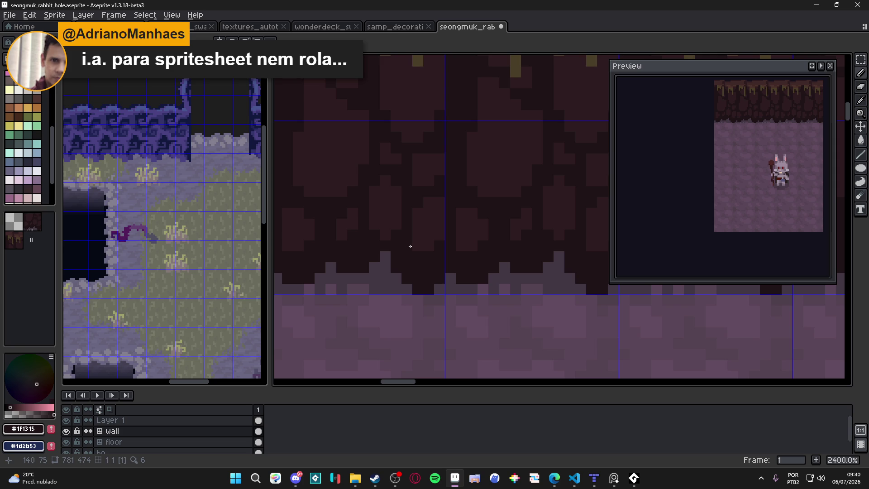
pyautogui.hotkey('ctrl', 's')
pyautogui.scroll(-2, 400, 247)
pyautogui.scroll(-2, 390, 248)
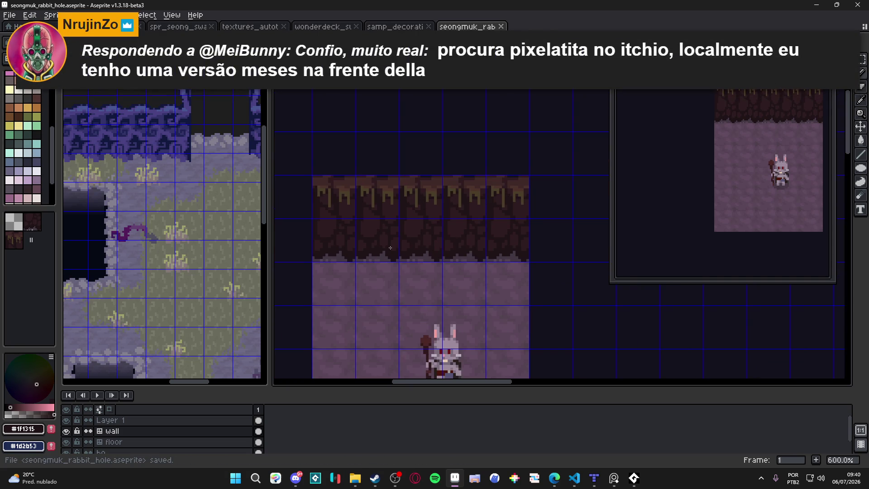
# Step: Sample the dark #2d1b1c wall colour and save the rabbit hole file again
pyautogui.moveTo(384, 243); pyautogui.dragTo(389, 249)
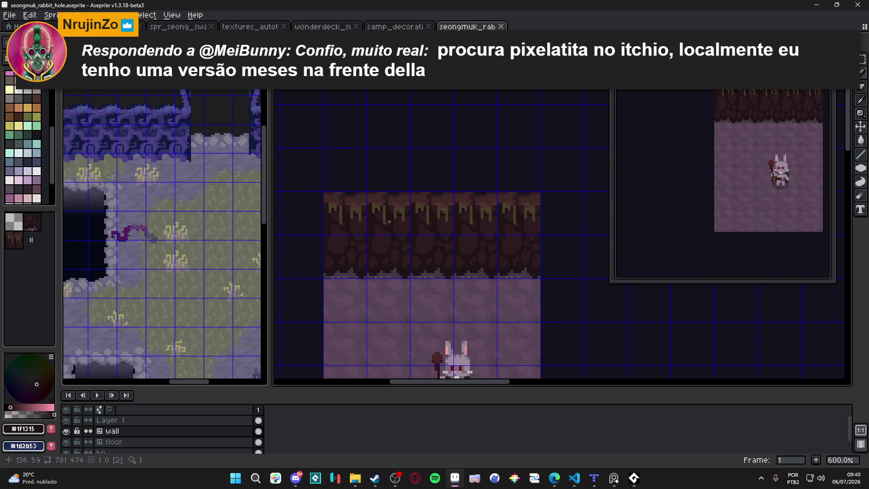
pyautogui.scroll(1, 408, 230)
pyautogui.scroll(1, 398, 234)
pyautogui.scroll(1, 393, 234)
pyautogui.keyDown('alt'); pyautogui.click(394, 234); pyautogui.keyUp('alt')
pyautogui.hotkey('alt', 'shift')
pyautogui.scroll(1, 381, 234)
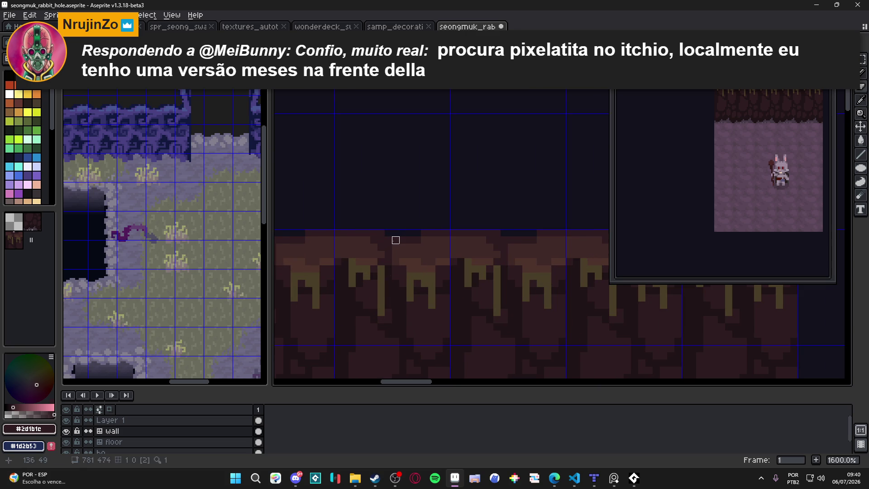
pyautogui.scroll(-3, 373, 241)
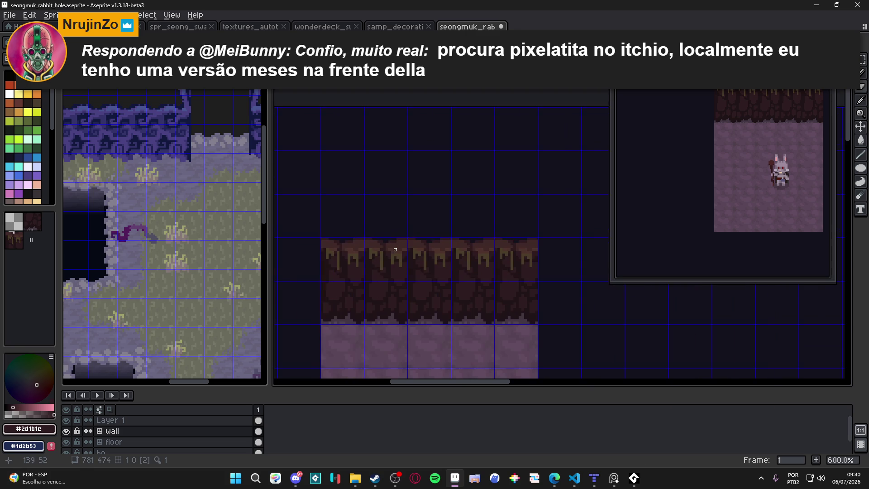
pyautogui.scroll(-1, 396, 250)
pyautogui.scroll(-2, 415, 284)
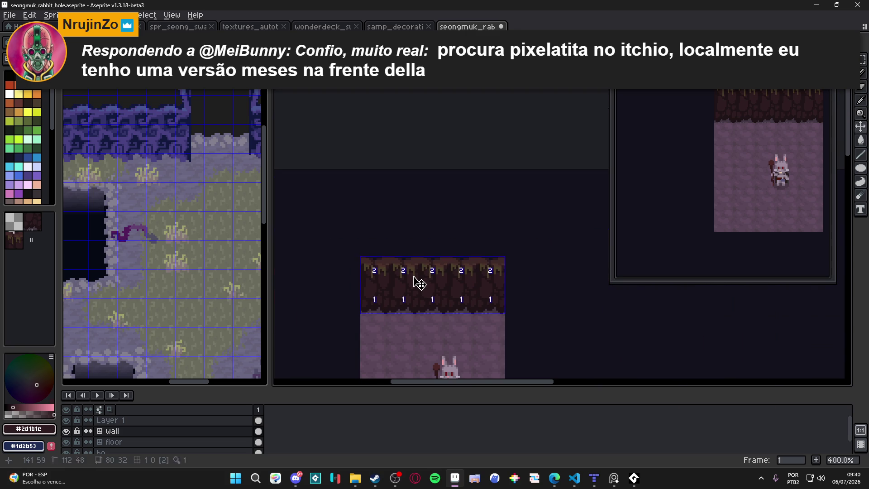
pyautogui.scroll(1, 414, 281)
pyautogui.scroll(7, 388, 246)
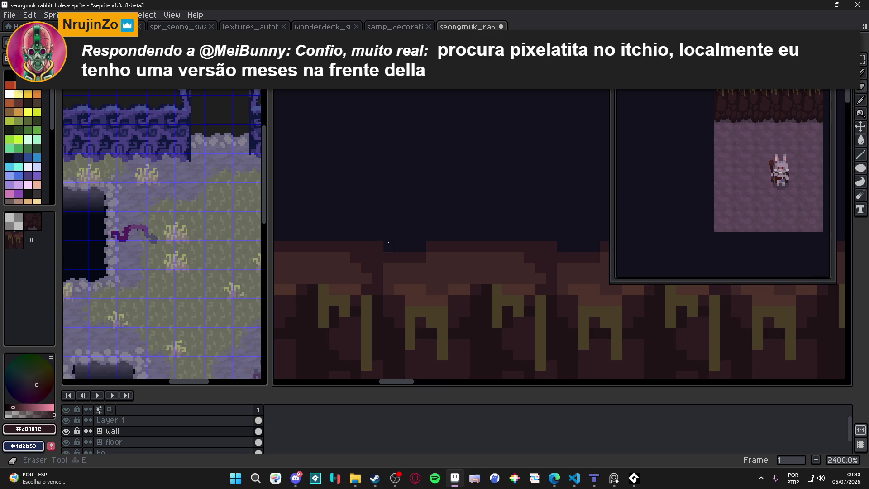
pyautogui.scroll(-3, 397, 256)
pyautogui.scroll(1, 393, 252)
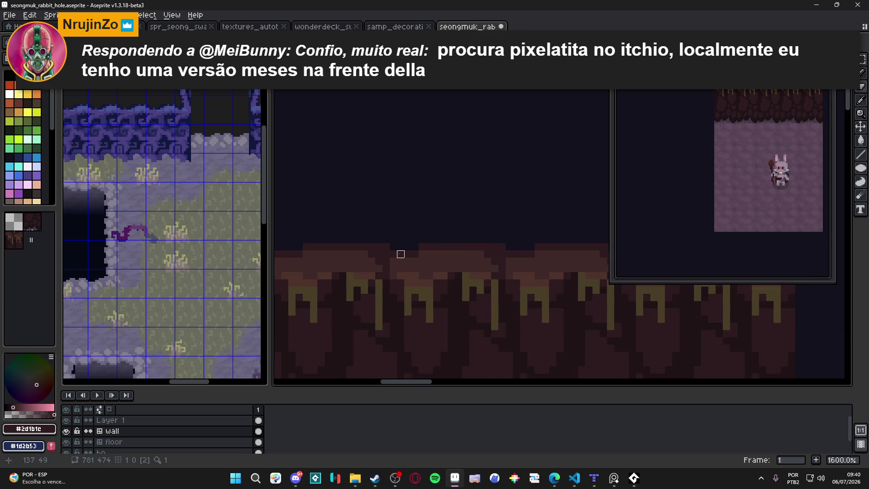
pyautogui.scroll(-1, 390, 238)
pyautogui.scroll(-2, 374, 228)
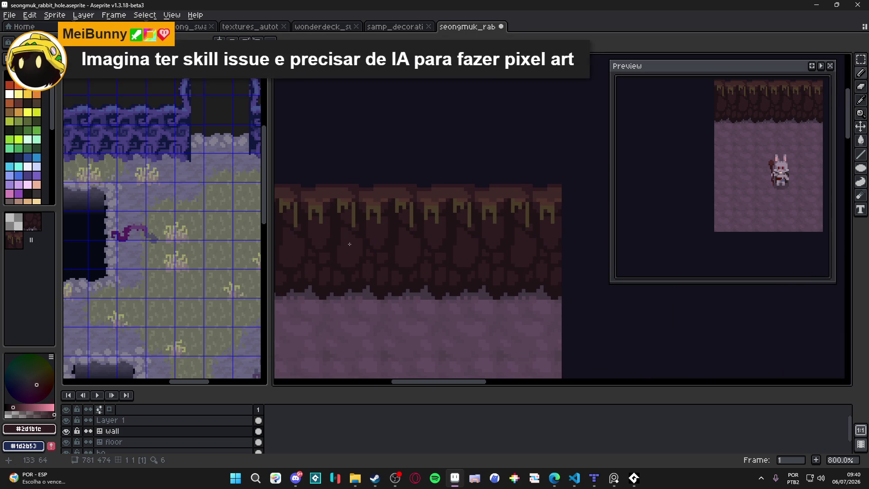
pyautogui.hotkey('ctrl', 's')
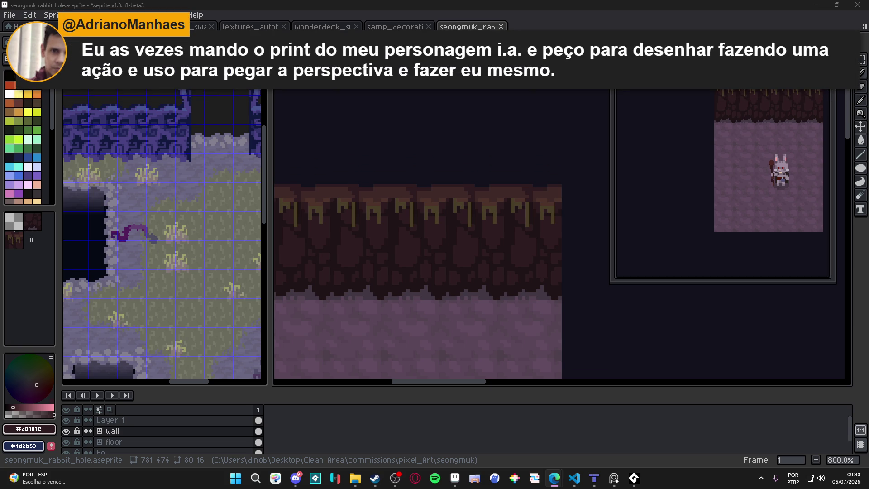
pyautogui.hotkey('alt', 'Tab')
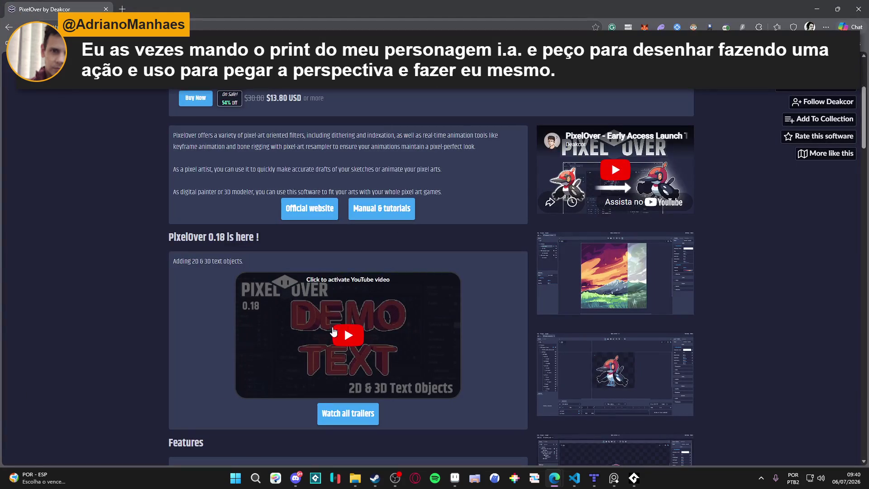
pyautogui.scroll(-3, 650, 326)
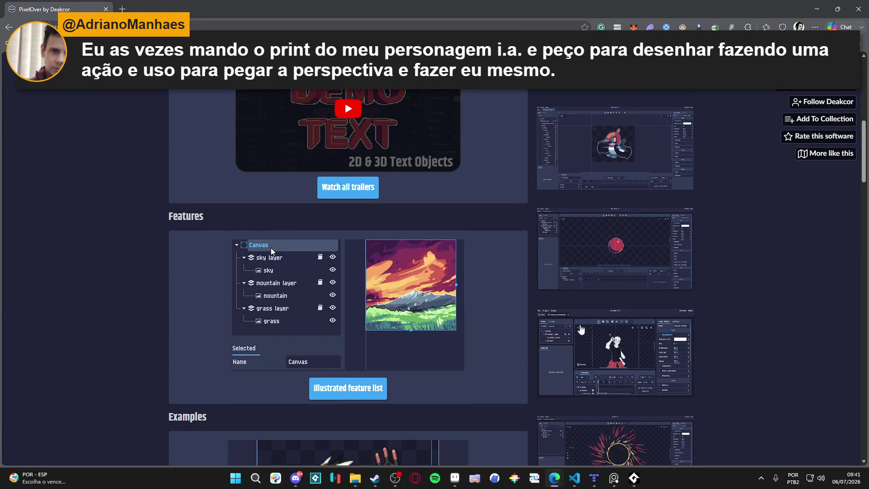
pyautogui.scroll(-2, 625, 354)
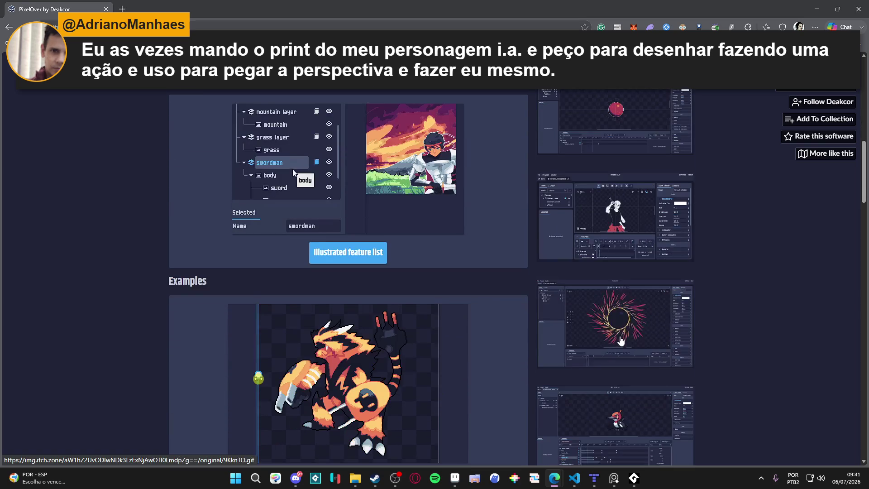
pyautogui.scroll(-2, 363, 310)
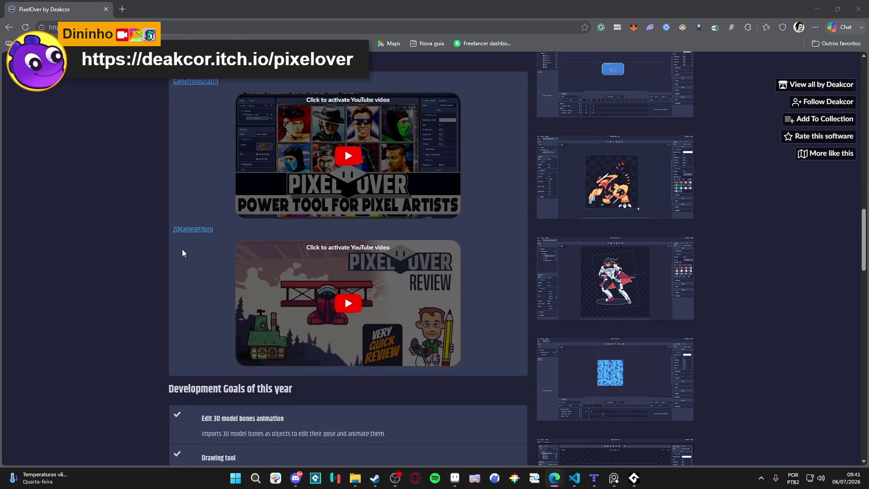
pyautogui.scroll(-1, 182, 253)
pyautogui.scroll(-1, 182, 254)
pyautogui.scroll(-1, 183, 252)
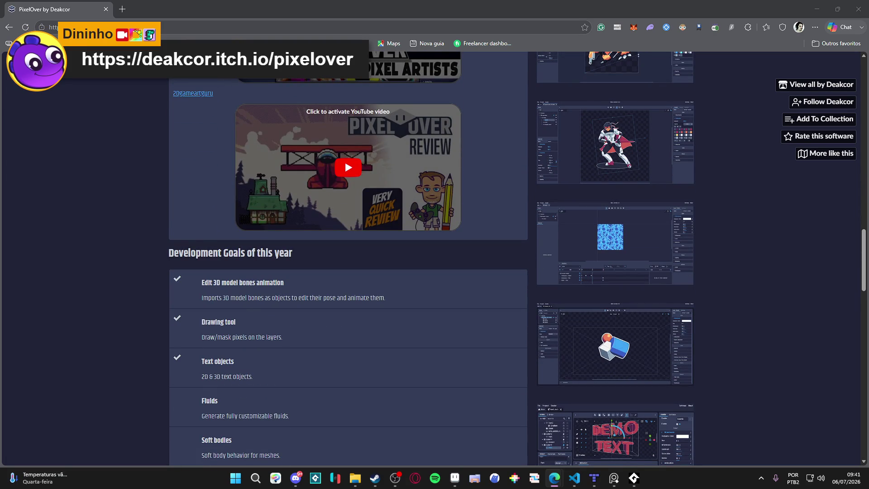
pyautogui.scroll(-6, 66, 248)
pyautogui.scroll(-3, 165, 203)
pyautogui.scroll(-2, 165, 204)
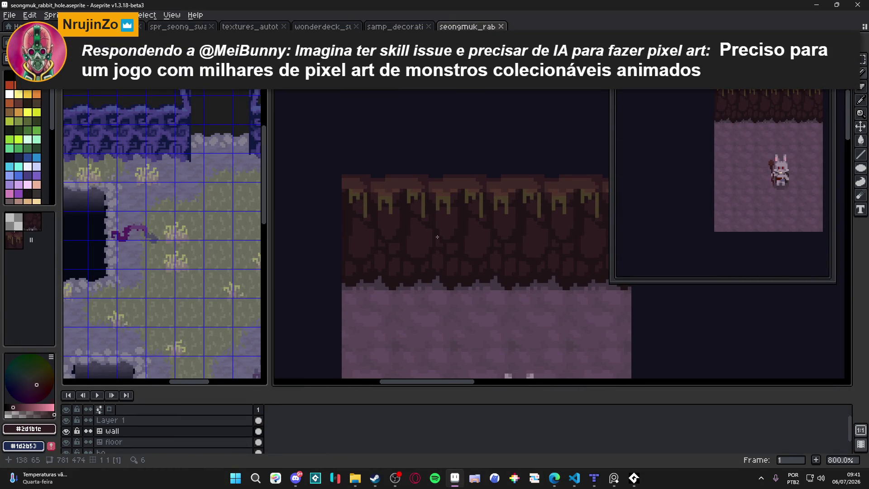
pyautogui.scroll(1, 380, 289)
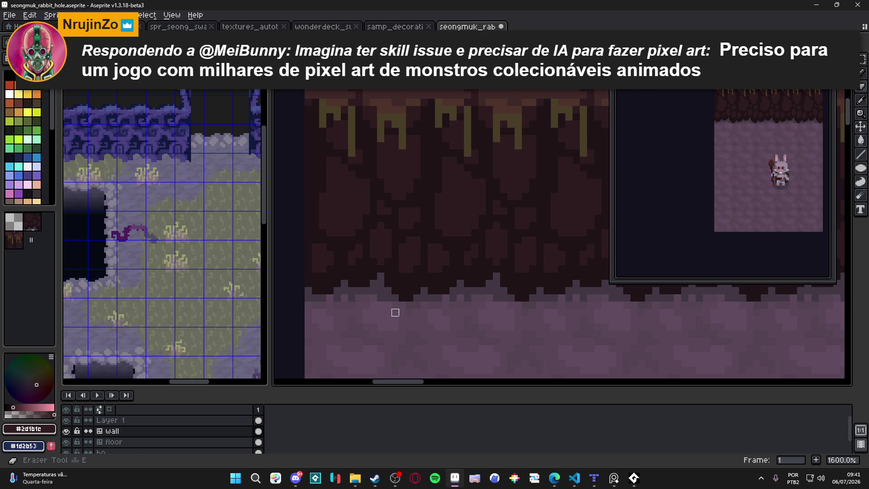
pyautogui.scroll(-1, 394, 311)
pyautogui.scroll(-1, 393, 302)
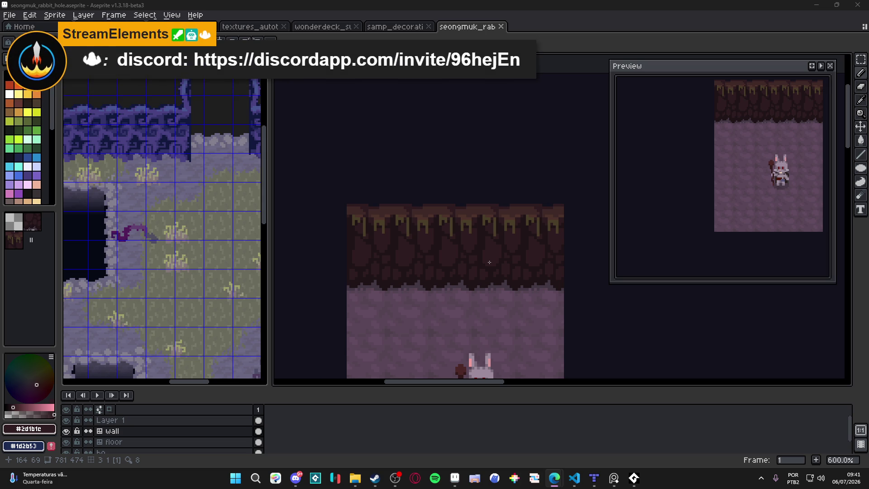
# Step: Check the room with the rabbit below the wall and save the rabbit hole file
pyautogui.moveTo(422, 258); pyautogui.dragTo(414, 206)
pyautogui.scroll(-1, 422, 242)
pyautogui.hotkey('ctrl', 's')
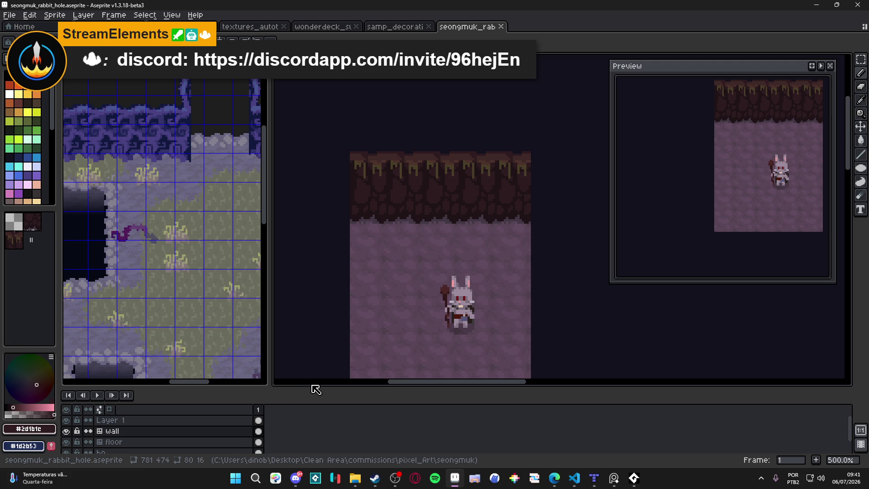
pyautogui.moveTo(311, 386); pyautogui.dragTo(321, 349)
pyautogui.scroll(-2, 437, 266)
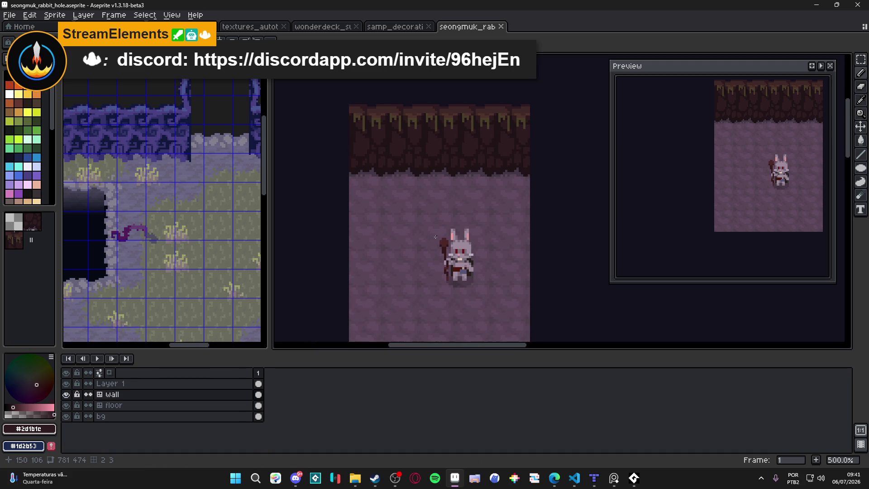
# Step: Show the wall layer, undo the last pencil stroke, sample the darkest wall brown, and save
pyautogui.click(68, 393)
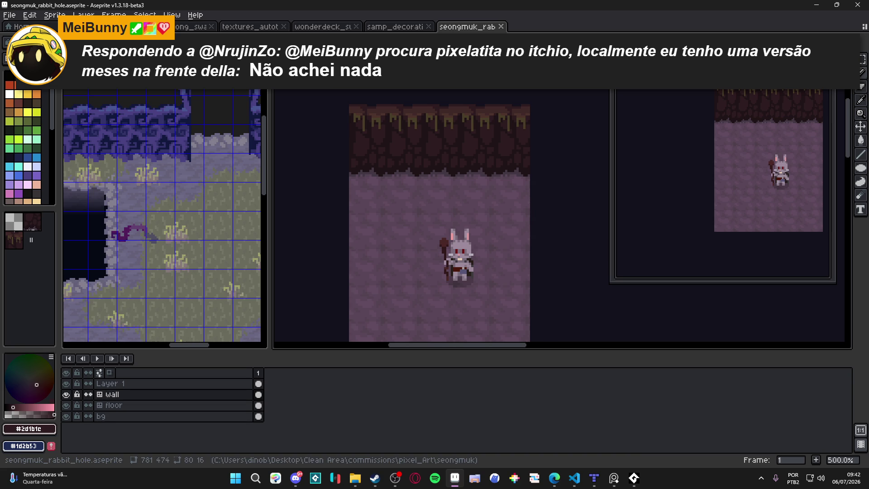
pyautogui.moveTo(433, 193); pyautogui.dragTo(422, 178)
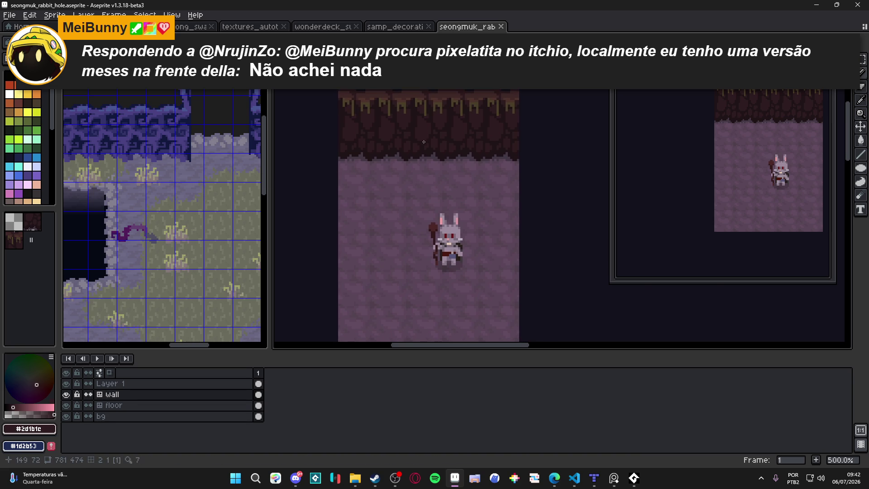
pyautogui.scroll(1, 421, 144)
pyautogui.scroll(2, 403, 120)
pyautogui.scroll(-1, 398, 132)
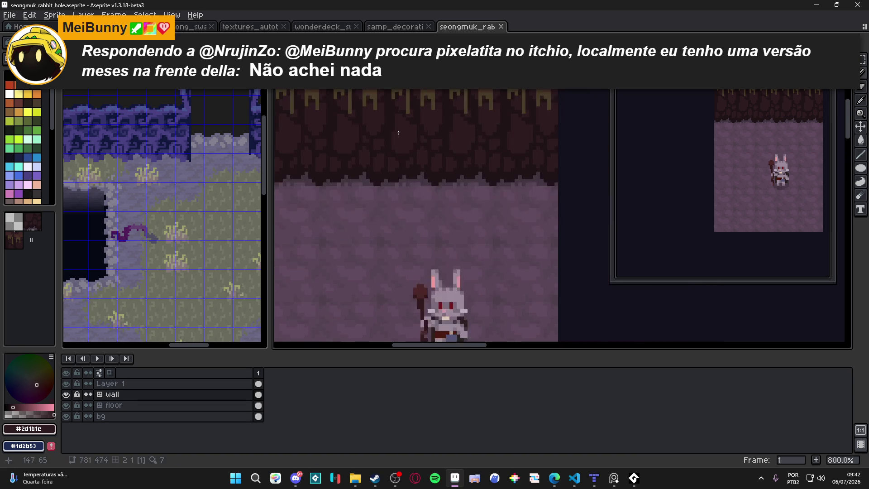
pyautogui.scroll(3, 398, 133)
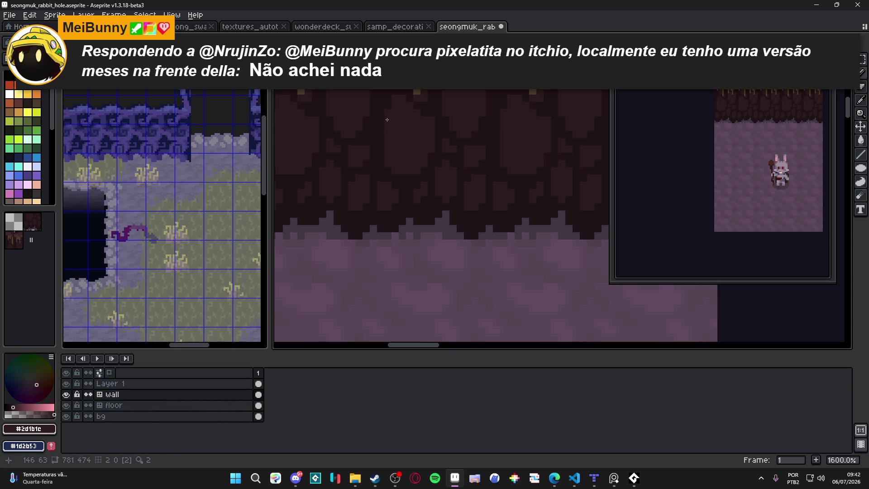
pyautogui.hotkey('ctrl', 'z')
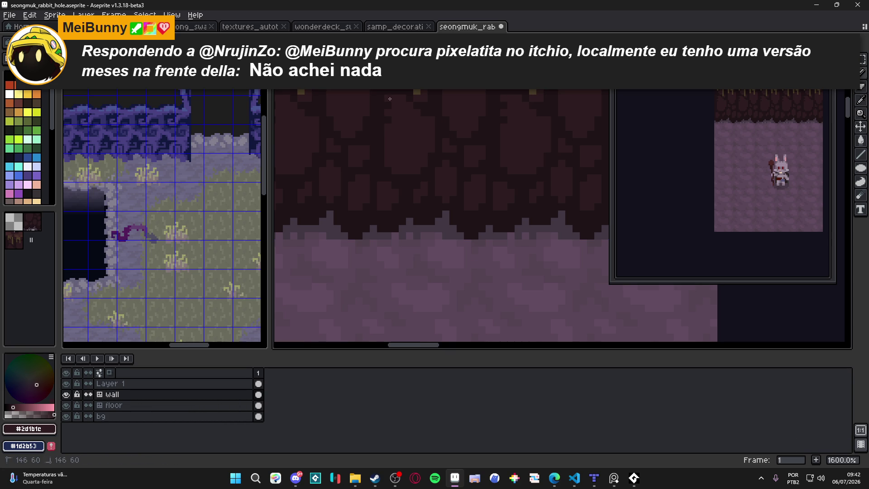
pyautogui.scroll(-5, 413, 152)
pyautogui.scroll(5, 407, 154)
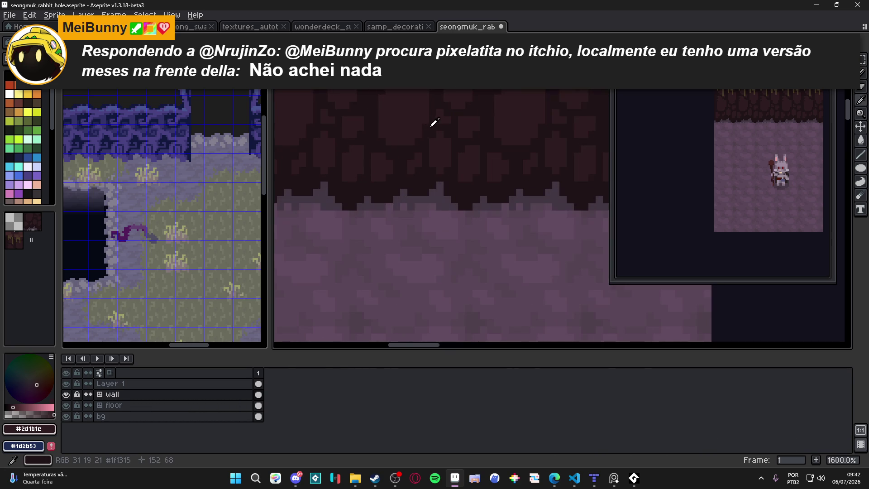
pyautogui.keyDown('alt'); pyautogui.click(429, 111); pyautogui.keyUp('alt')
pyautogui.scroll(-4, 428, 98)
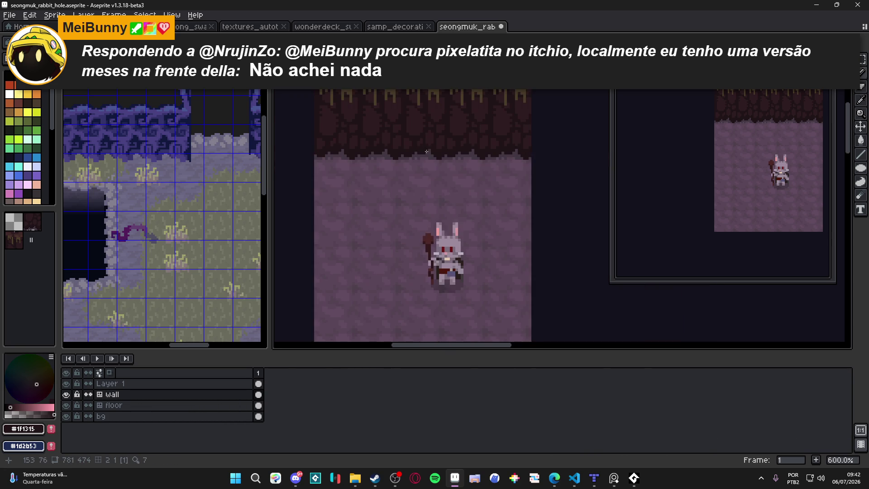
pyautogui.hotkey('ctrl', 's')
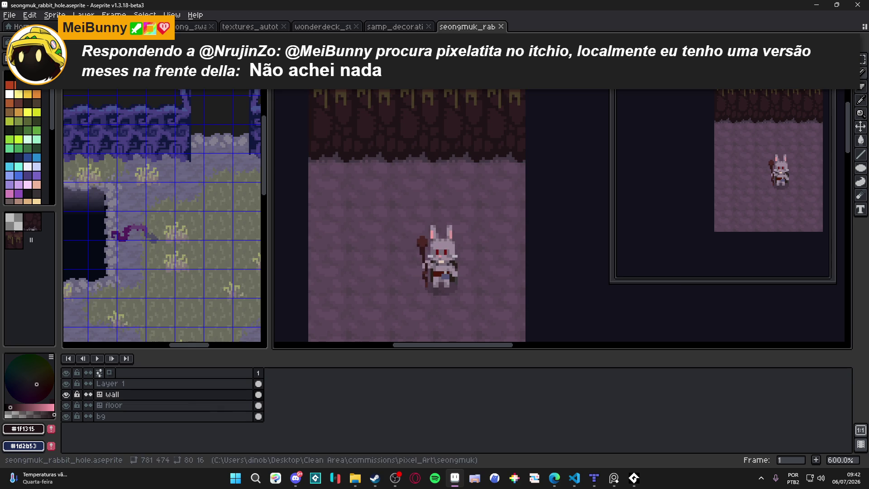
# Step: Sample the olive drip colour from the wall and save the rabbit-hole sprite again
pyautogui.click(455, 478)
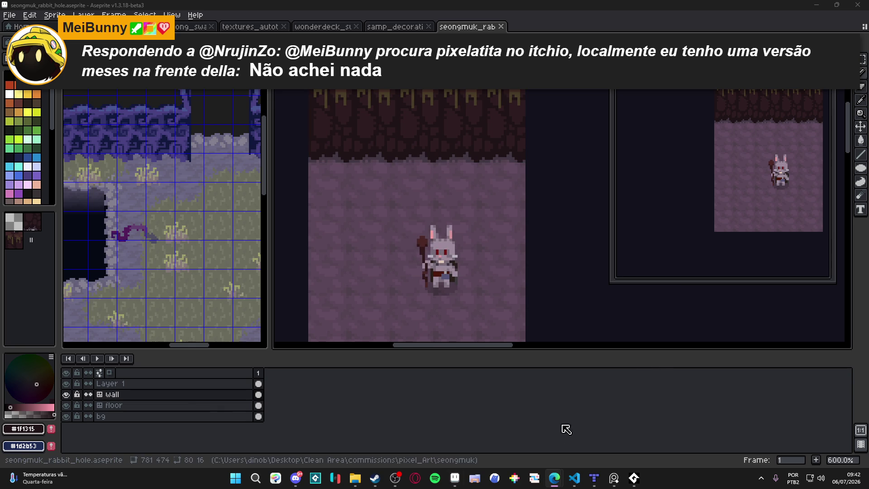
pyautogui.click(608, 481)
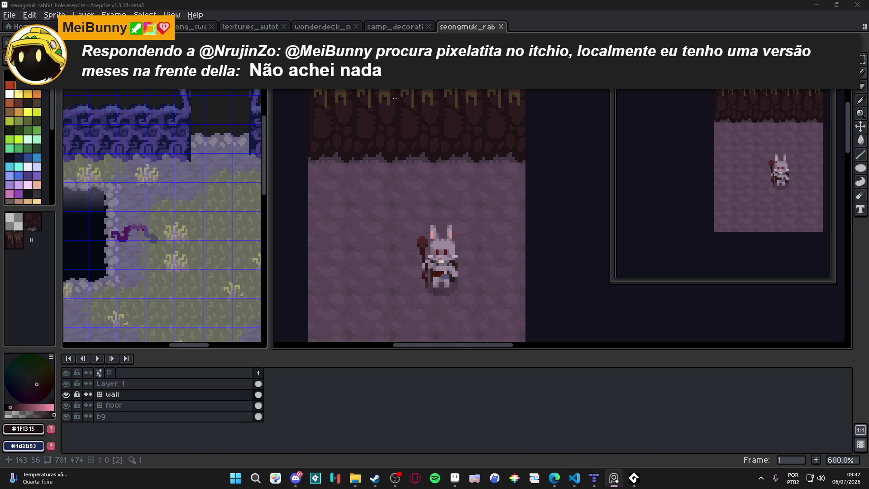
pyautogui.scroll(1, 423, 97)
pyautogui.scroll(1, 401, 97)
pyautogui.scroll(1, 379, 98)
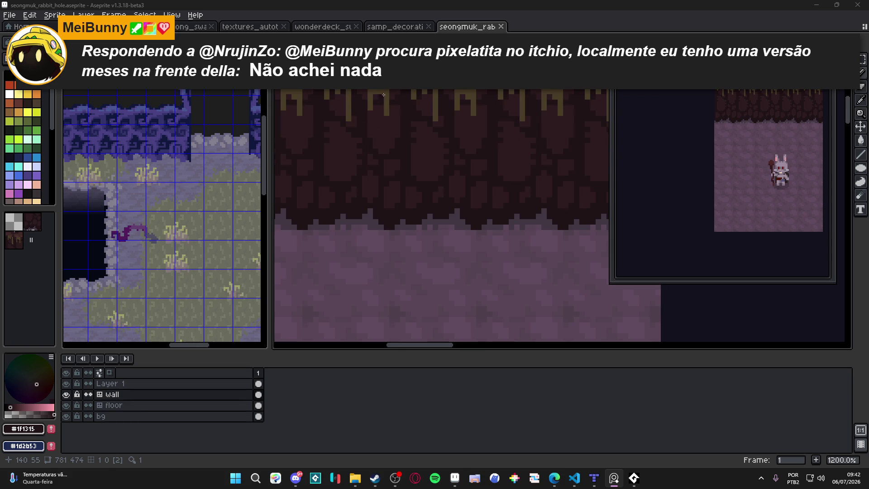
pyautogui.keyDown('alt'); pyautogui.click(382, 95); pyautogui.keyUp('alt')
pyautogui.scroll(-2, 385, 94)
pyautogui.scroll(-1, 385, 94)
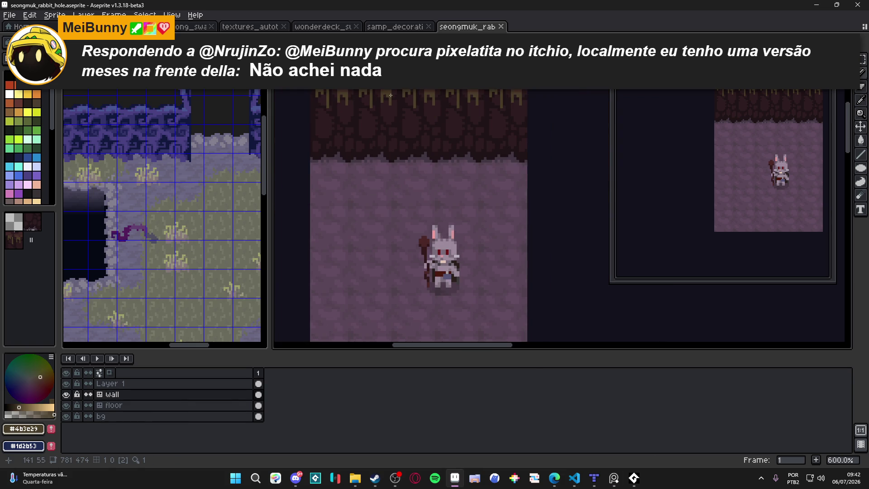
pyautogui.moveTo(385, 94); pyautogui.dragTo(391, 109)
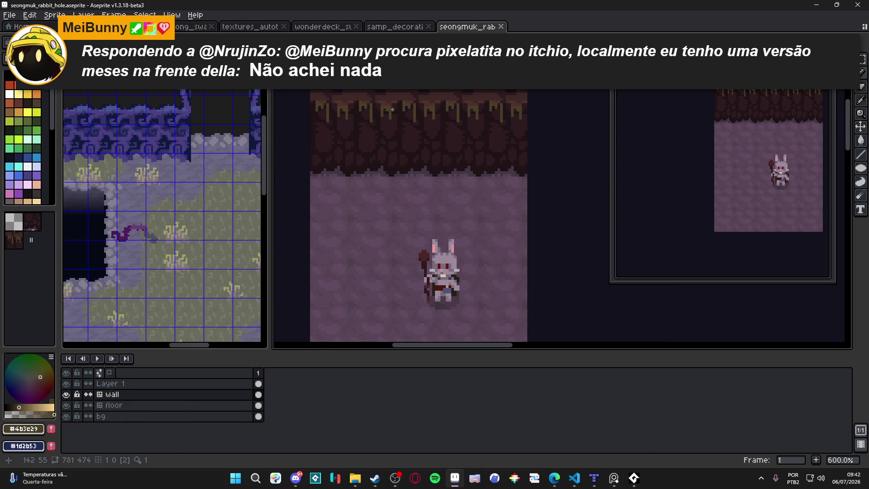
pyautogui.hotkey('ctrl', 's')
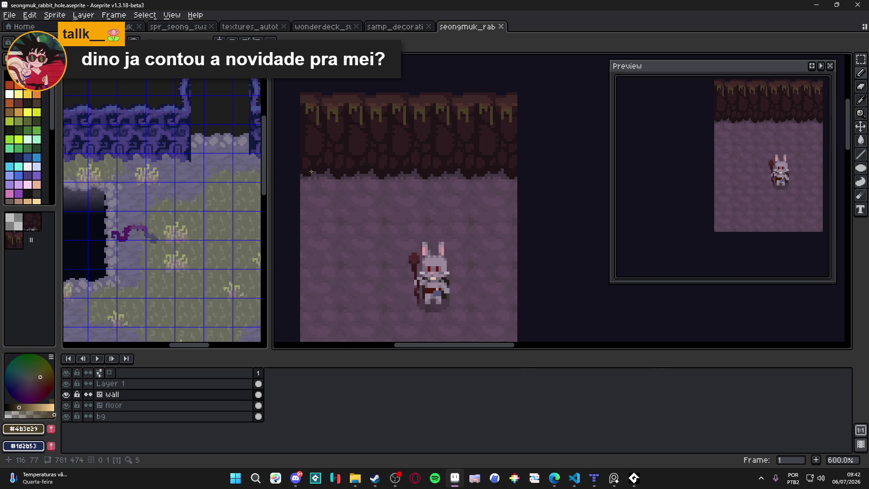
pyautogui.scroll(3, 370, 121)
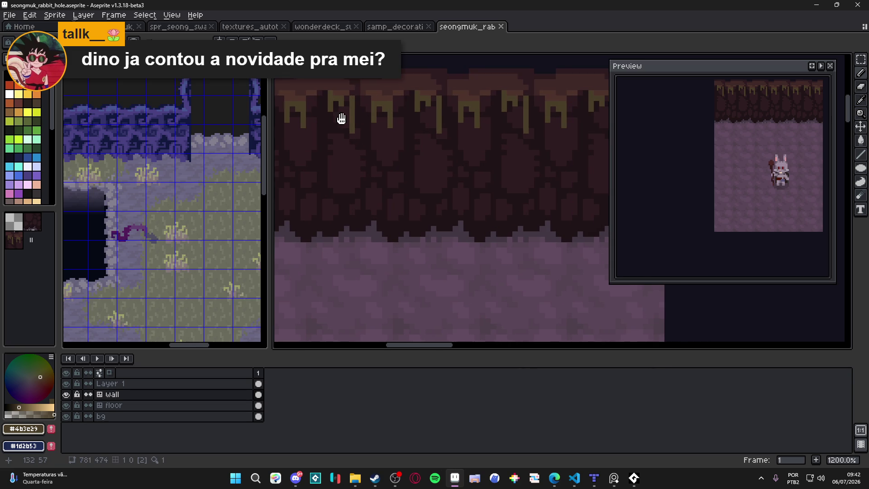
# Step: Thicken the yellow wall drips and draw a diagonal root strand down the tile
pyautogui.moveTo(339, 120); pyautogui.dragTo(402, 130)
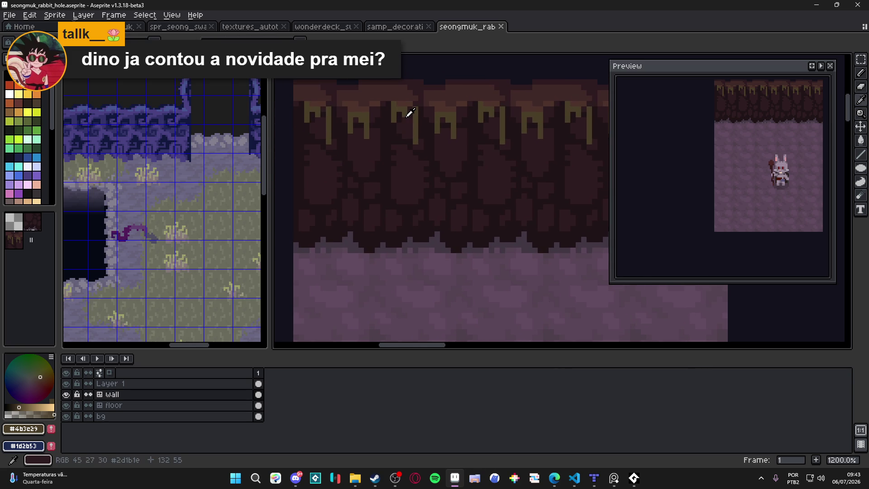
pyautogui.moveTo(412, 133)
pyautogui.mouseDown()
pyautogui.moveTo(406, 115)
pyautogui.moveTo(408, 139)
pyautogui.moveTo(384, 155)
pyautogui.moveTo(377, 199)
pyautogui.mouseUp()
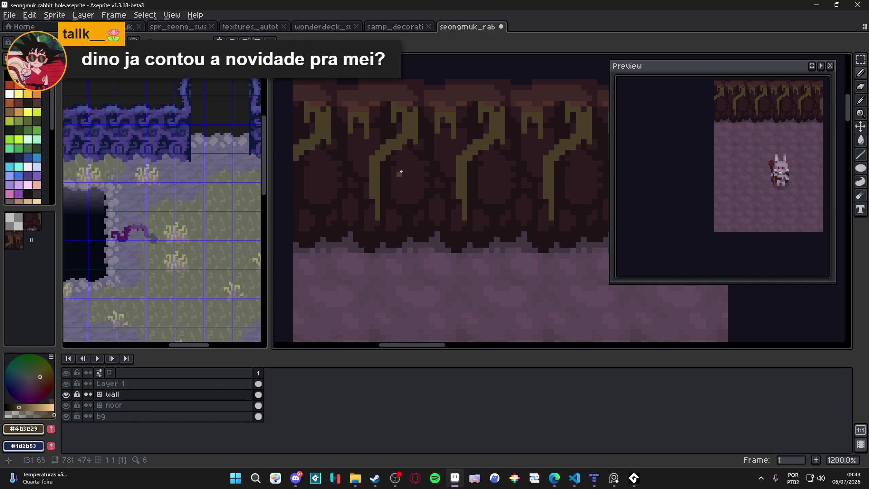
pyautogui.moveTo(394, 151)
pyautogui.mouseDown()
pyautogui.moveTo(418, 180)
pyautogui.moveTo(415, 205)
pyautogui.mouseUp()
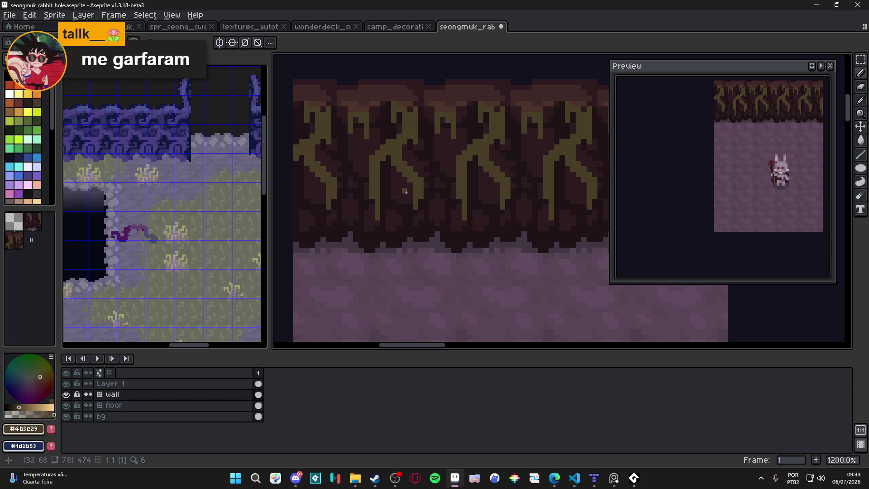
# Step: Re-pick the yellow root colour, extend the roots further and undo one stray stroke
pyautogui.keyDown('alt'); pyautogui.click(424, 171); pyautogui.keyUp('alt')
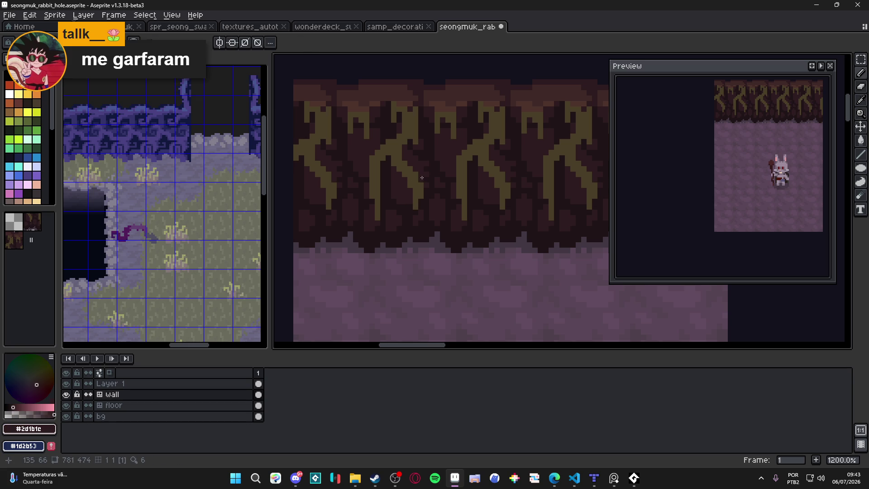
pyautogui.keyDown('alt'); pyautogui.click(394, 120); pyautogui.keyUp('alt')
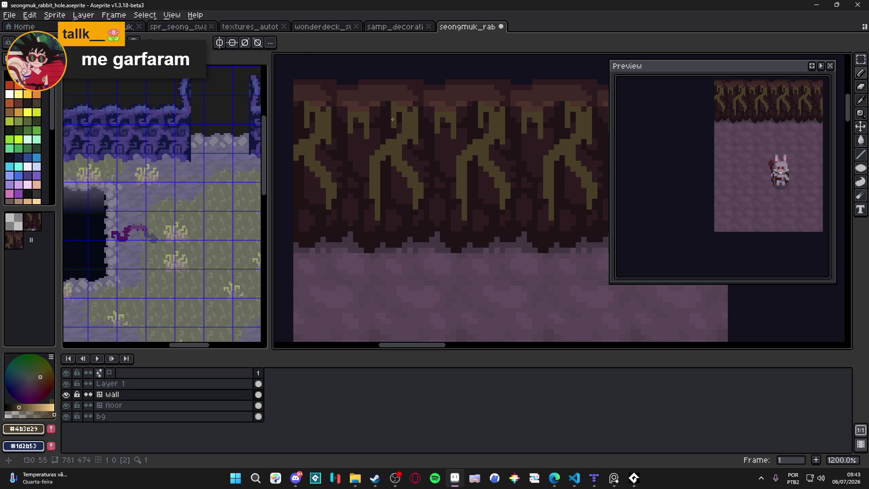
pyautogui.press('alt')
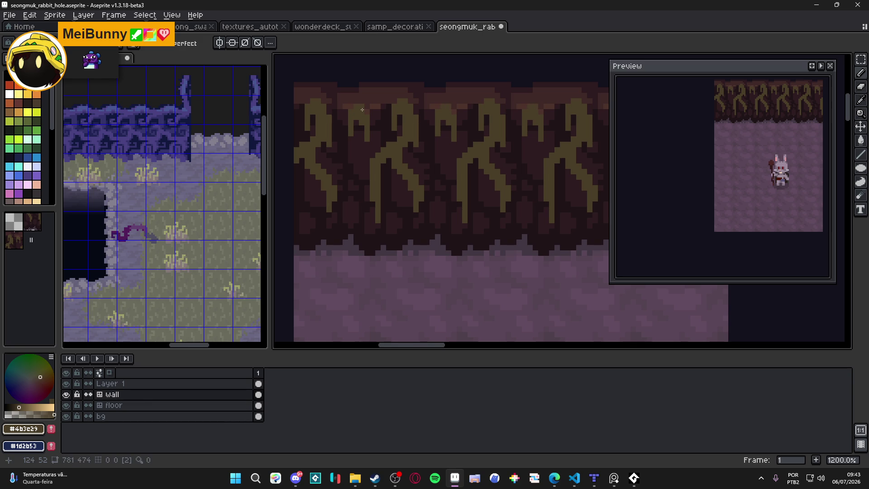
pyautogui.hscroll(-1, 364, 137)
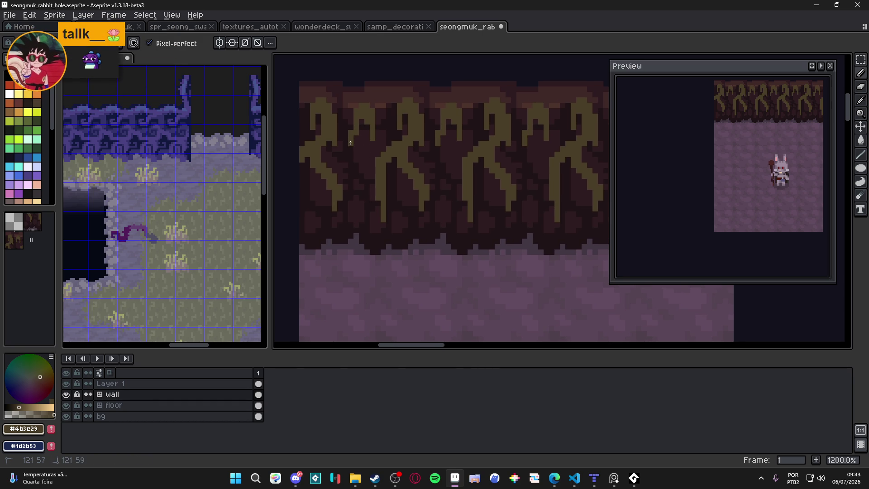
pyautogui.moveTo(346, 148); pyautogui.dragTo(345, 157)
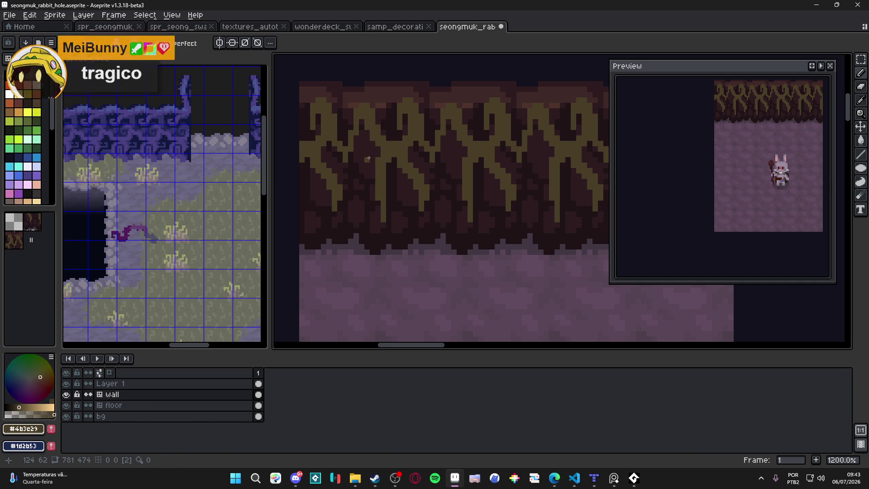
pyautogui.hotkey('ctrl', 'z')
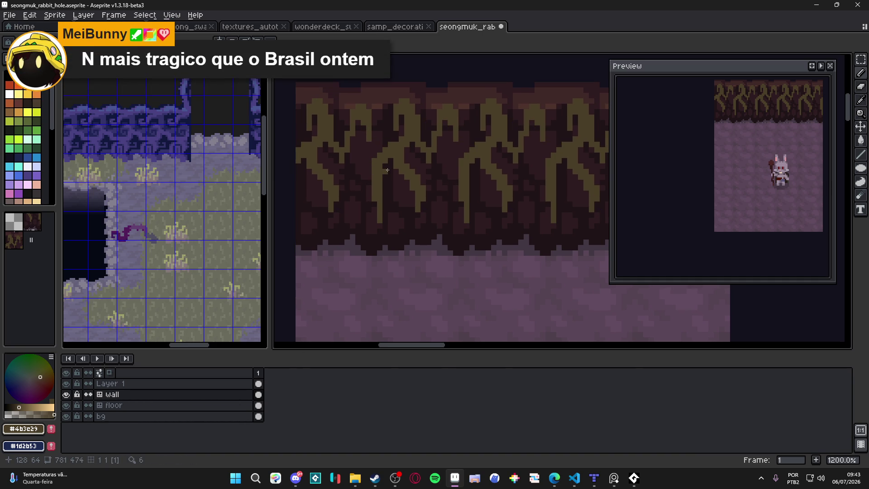
pyautogui.scroll(1, 423, 181)
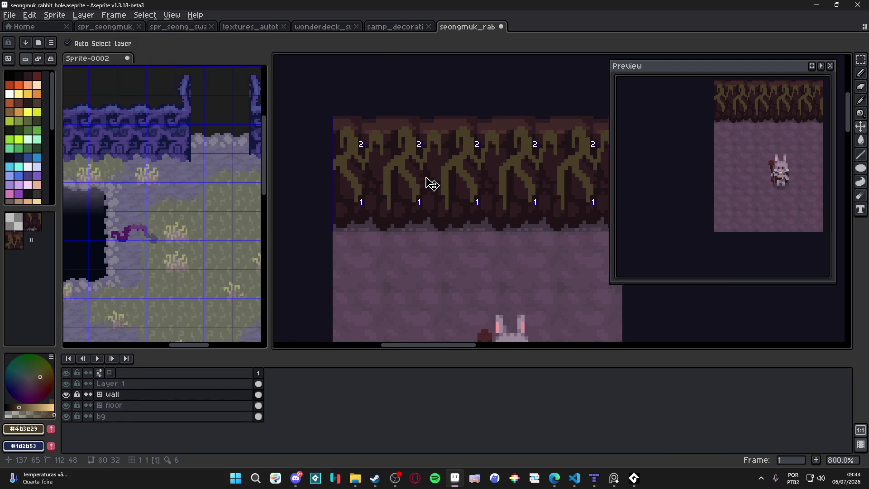
# Step: Trial-fill the roots with a darker brown using the bucket, then revert the fill
pyautogui.keyDown('alt'); pyautogui.click(407, 128); pyautogui.keyUp('alt')
pyautogui.press('g')
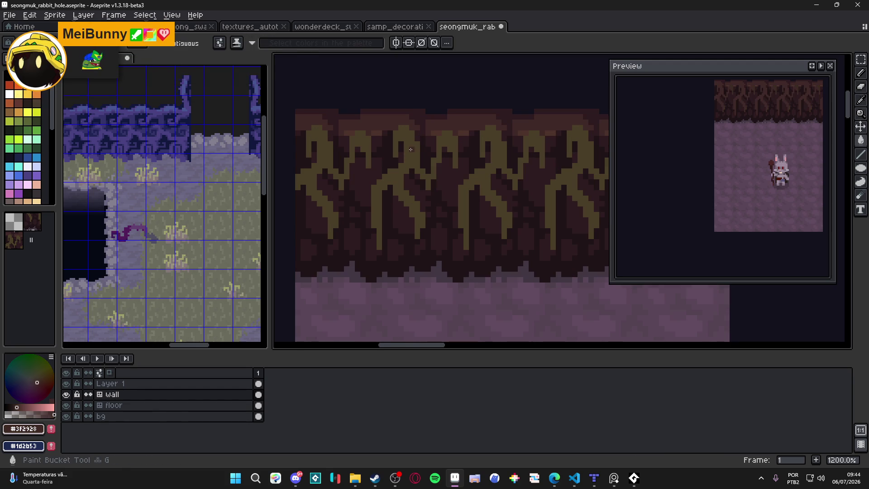
pyautogui.click(410, 148)
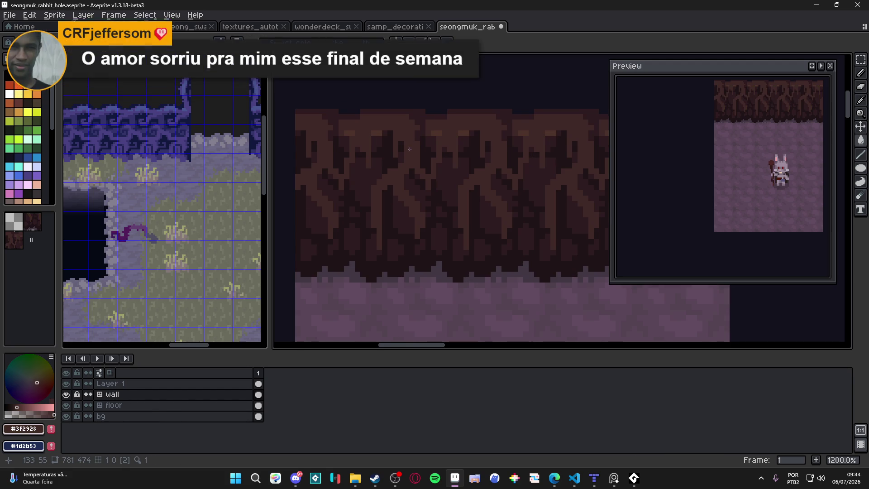
pyautogui.moveTo(409, 148); pyautogui.dragTo(402, 144)
pyautogui.press('b')
pyautogui.hotkey('ctrl', 'z')
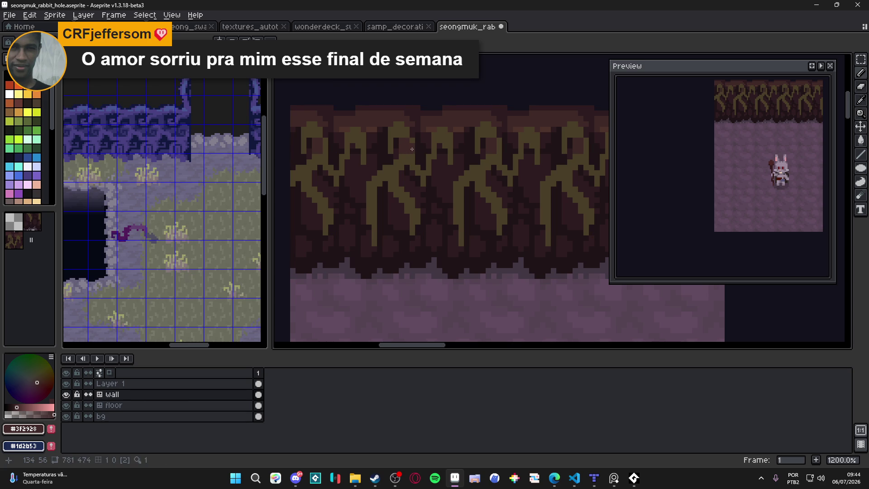
# Step: Add a few root pixels, then bucket-fill the olive branches dark brown leaving yellow tips
pyautogui.moveTo(391, 143); pyautogui.dragTo(379, 152)
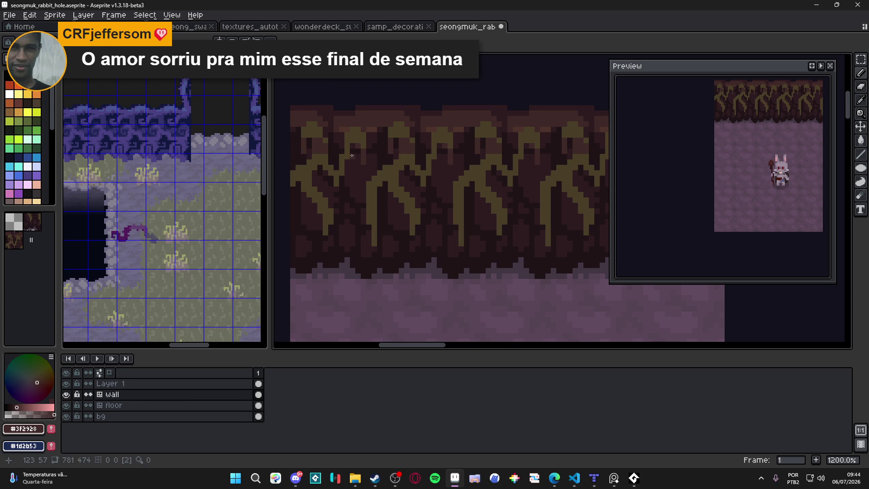
pyautogui.moveTo(342, 158); pyautogui.dragTo(347, 158)
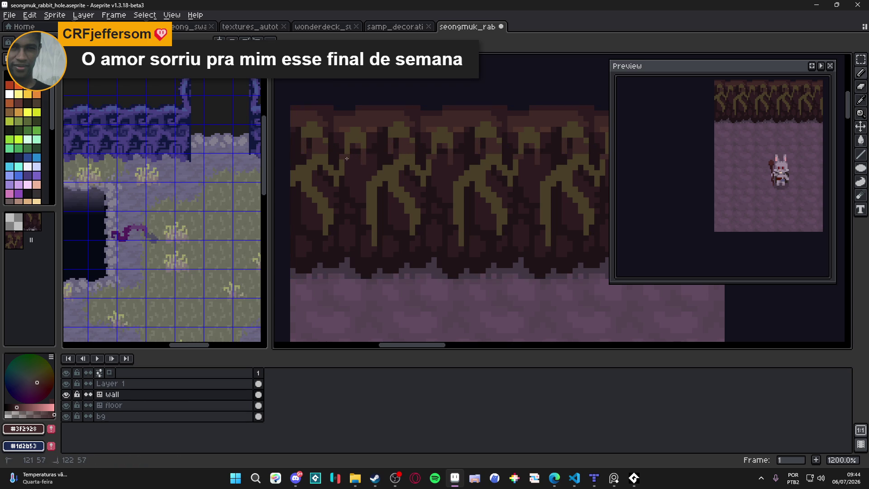
pyautogui.hotkey('ctrl', 'z')
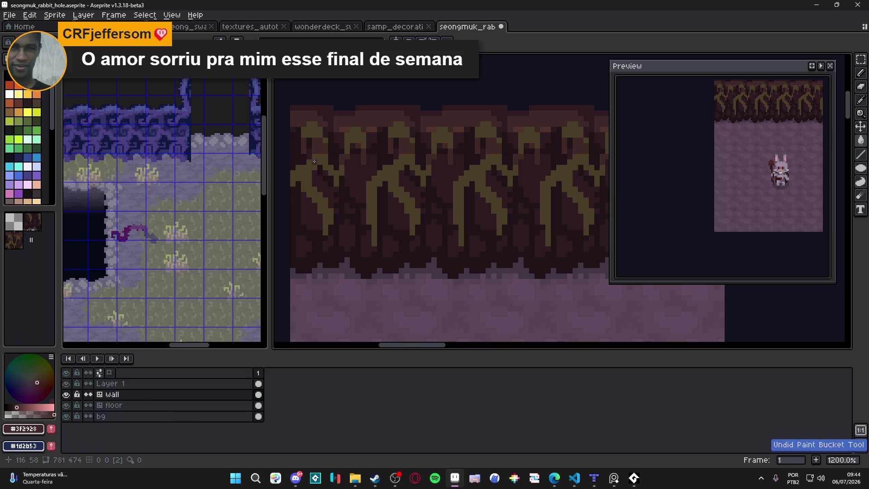
pyautogui.click(384, 184)
pyautogui.click(375, 197)
pyautogui.scroll(-3, 407, 162)
pyautogui.moveTo(410, 160); pyautogui.dragTo(404, 160)
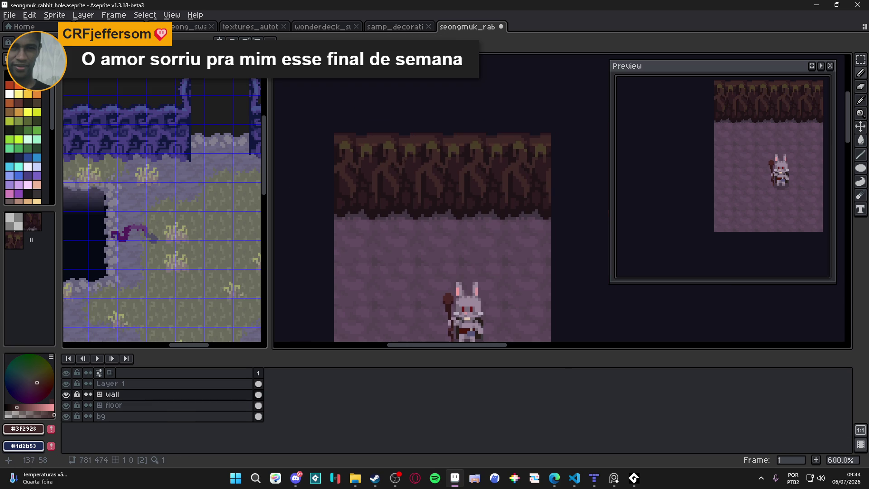
pyautogui.scroll(2, 405, 179)
pyautogui.scroll(1, 420, 173)
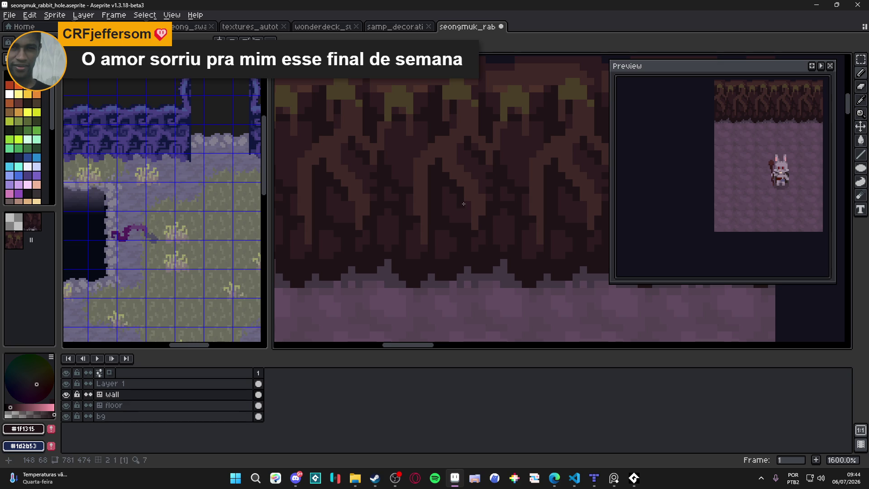
# Step: Sample the wall's dark and lighter browns and save the rabbit-hole file
pyautogui.press('alt')
pyautogui.keyDown('alt'); pyautogui.click(457, 191); pyautogui.keyUp('alt')
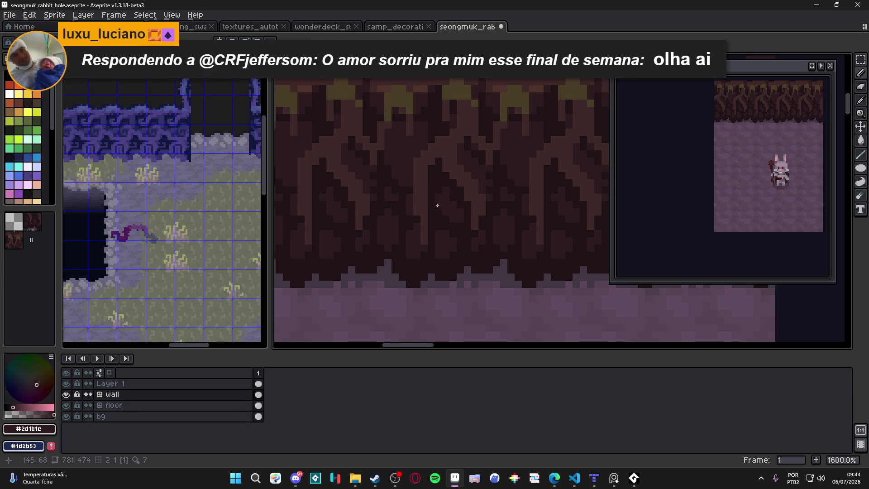
pyautogui.scroll(-1, 437, 193)
pyautogui.scroll(1, 416, 161)
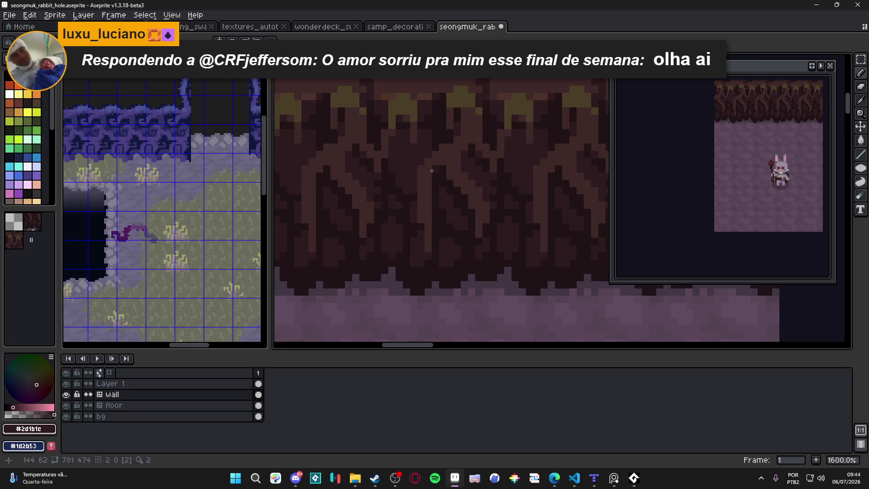
pyautogui.keyDown('alt'); pyautogui.click(429, 170); pyautogui.keyUp('alt')
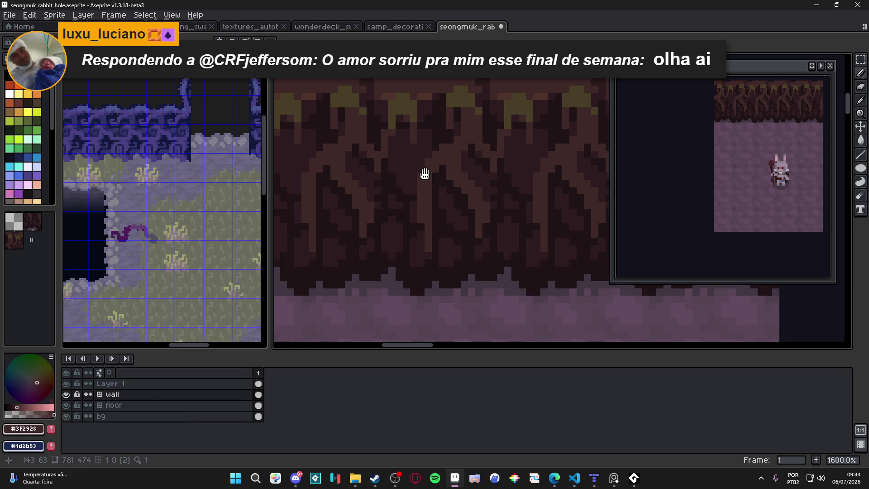
pyautogui.hotkey('ctrl', 's')
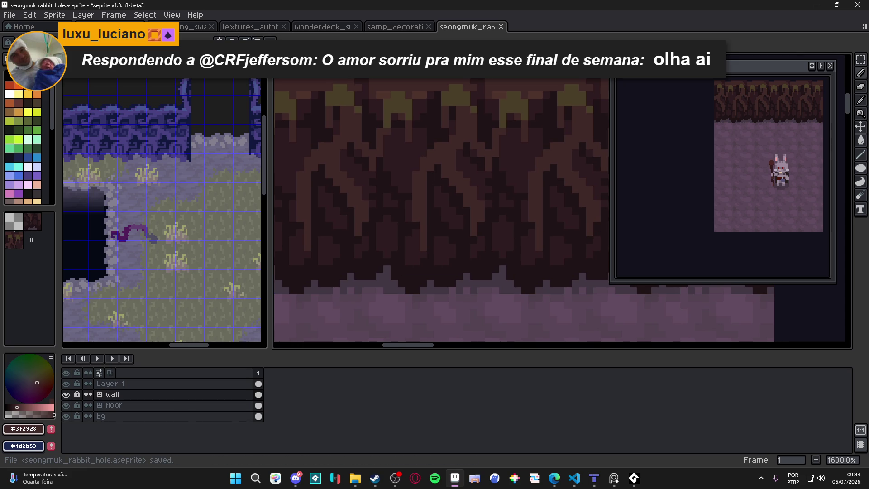
pyautogui.moveTo(420, 158); pyautogui.dragTo(410, 160)
# Step: Sample the olive tip and brown root colours from the wall and save the file
pyautogui.hotkey('ctrl', 's')
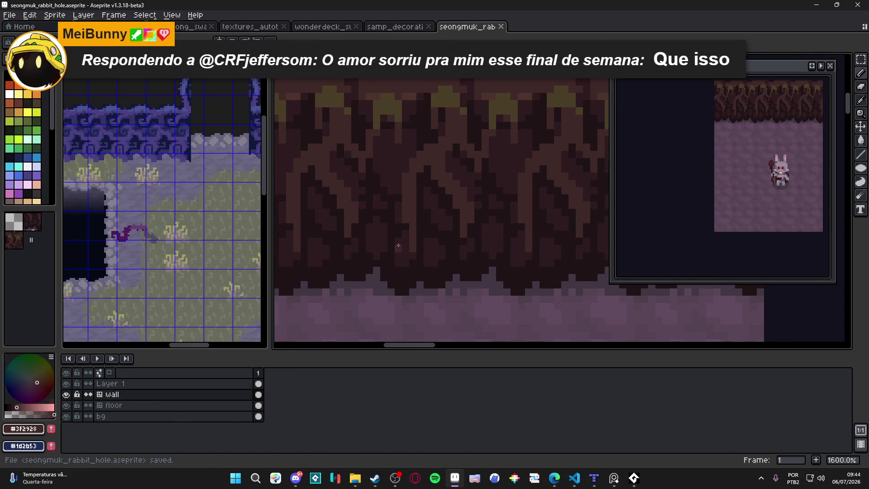
pyautogui.scroll(-1, 414, 231)
pyautogui.scroll(1, 422, 191)
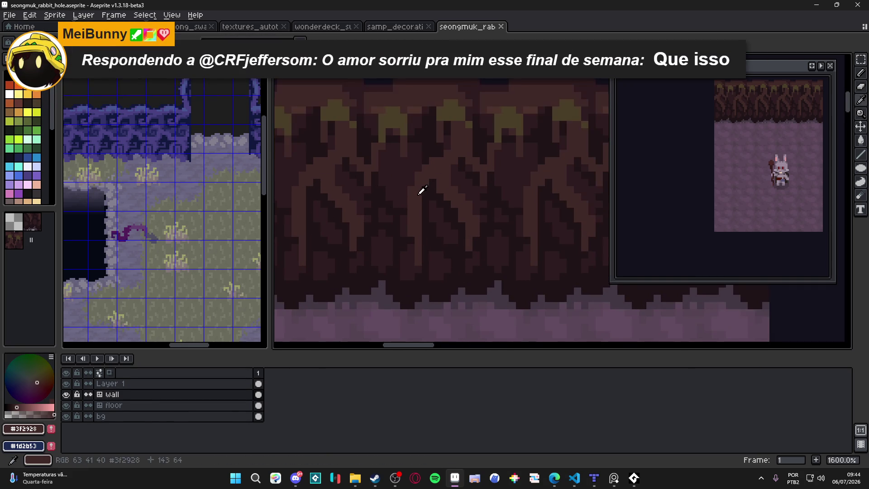
pyautogui.scroll(-1, 426, 192)
pyautogui.scroll(1, 444, 170)
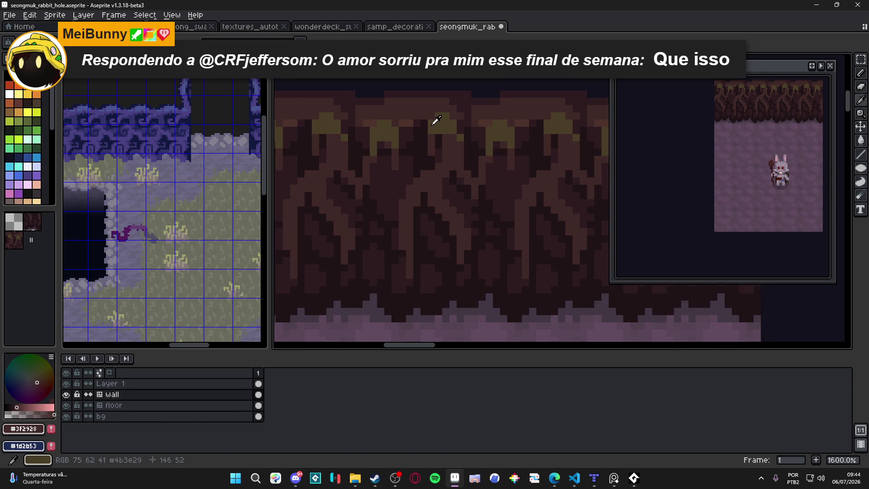
pyautogui.keyDown('alt'); pyautogui.click(450, 139); pyautogui.keyUp('alt')
pyautogui.keyDown('alt'); pyautogui.click(462, 147); pyautogui.keyUp('alt')
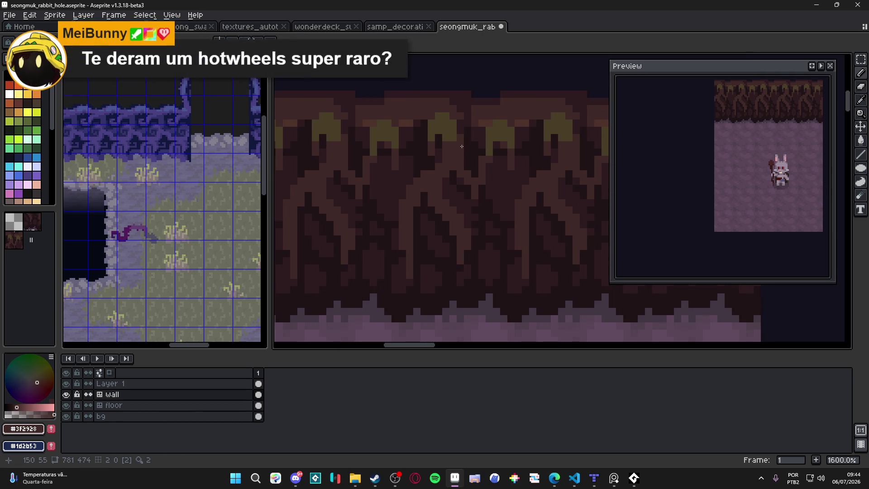
pyautogui.moveTo(449, 137); pyautogui.dragTo(442, 122)
pyautogui.hotkey('ctrl', 's')
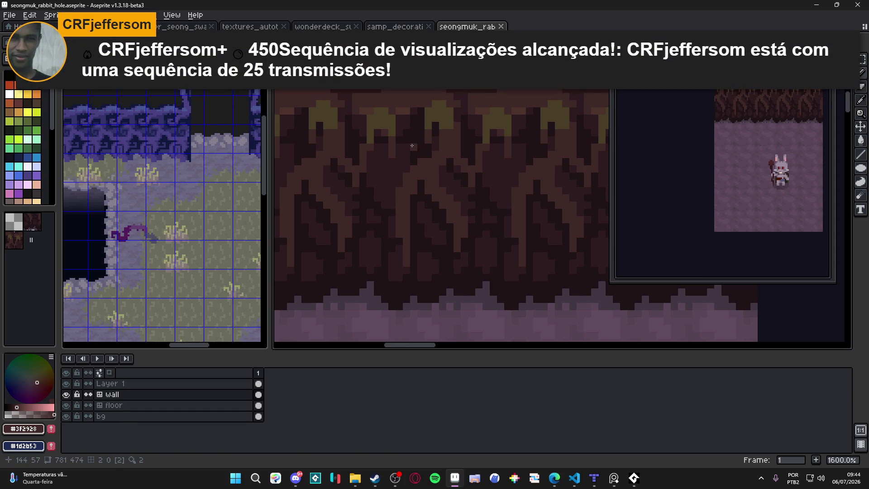
# Step: Paint olive highlights along the left root branches and save again
pyautogui.hotkey('ctrl', 'z')
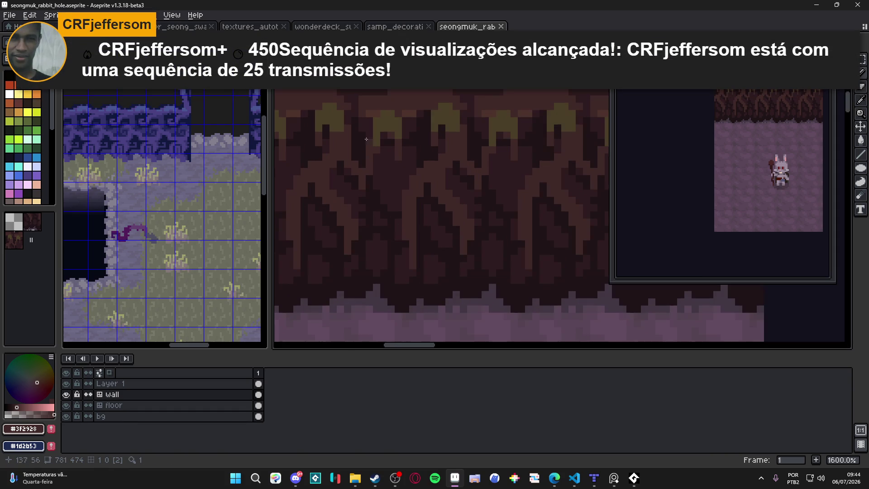
pyautogui.keyDown('alt'); pyautogui.click(341, 132); pyautogui.keyUp('alt')
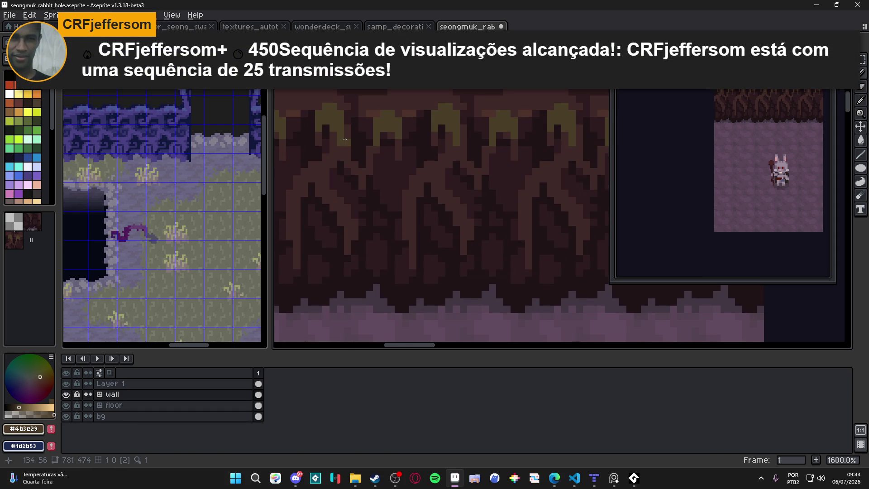
pyautogui.hotkey('ctrl', 'z')
pyautogui.moveTo(293, 195); pyautogui.dragTo(306, 201)
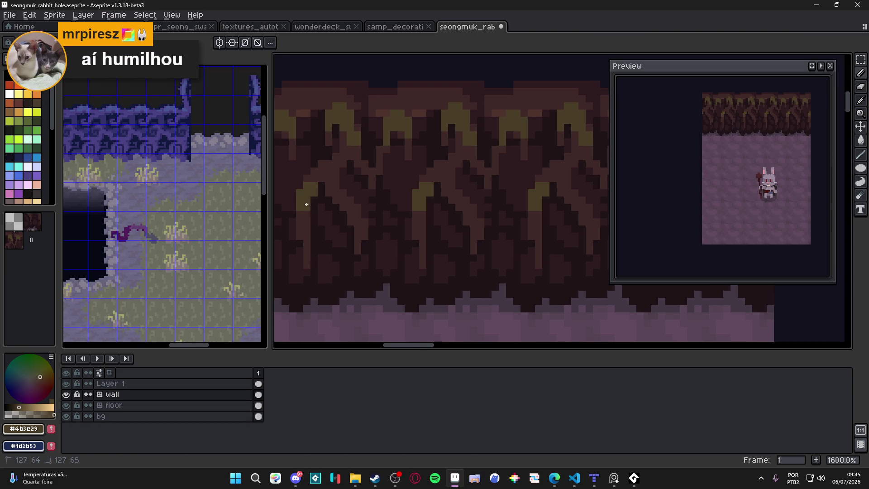
pyautogui.hotkey('ctrl', 's')
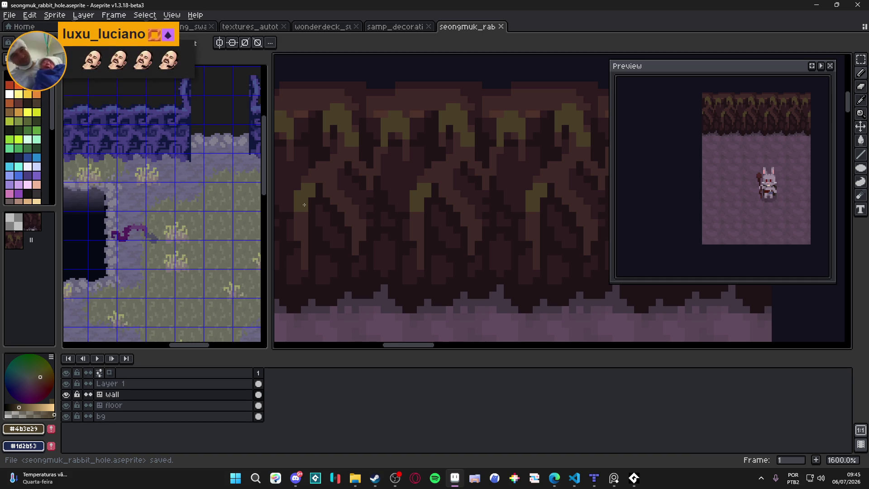
pyautogui.scroll(-2, 333, 200)
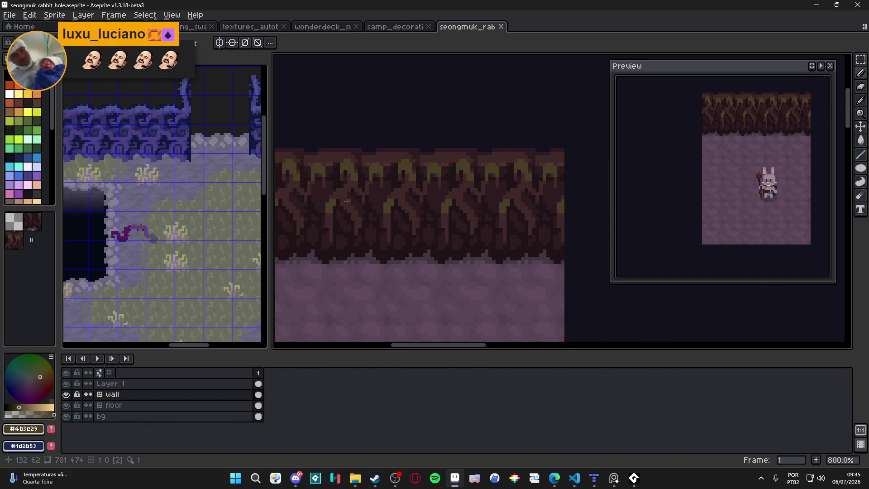
pyautogui.scroll(3, 367, 200)
# Step: Dot yellow highlights and a mid-brown touch-up onto the roots, saving twice
pyautogui.click(388, 179)
pyautogui.click(378, 158)
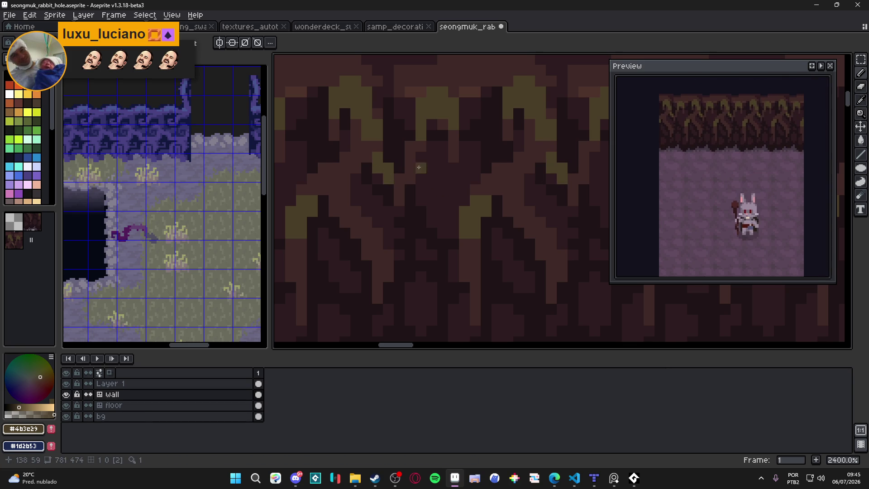
pyautogui.scroll(-1, 418, 167)
pyautogui.scroll(-1, 424, 160)
pyautogui.hotkey('ctrl', 's')
pyautogui.scroll(-1, 434, 154)
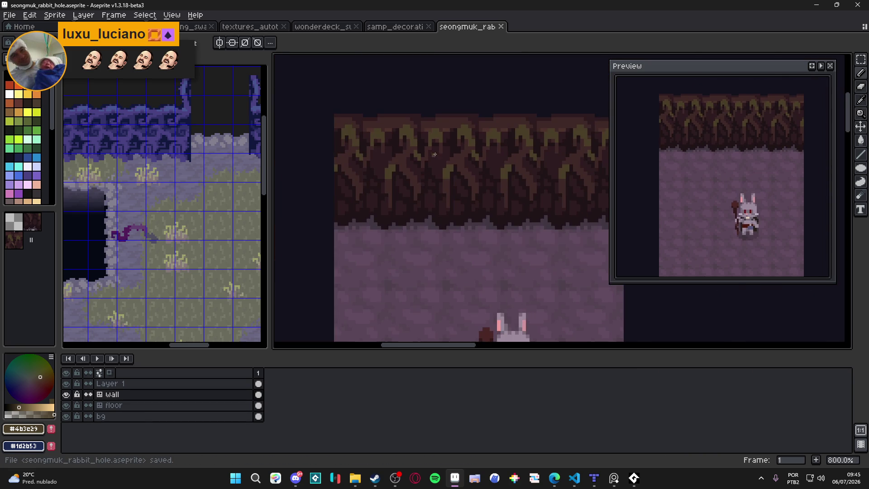
pyautogui.scroll(1, 403, 185)
pyautogui.keyDown('alt'); pyautogui.click(401, 170); pyautogui.keyUp('alt')
pyautogui.scroll(1, 392, 166)
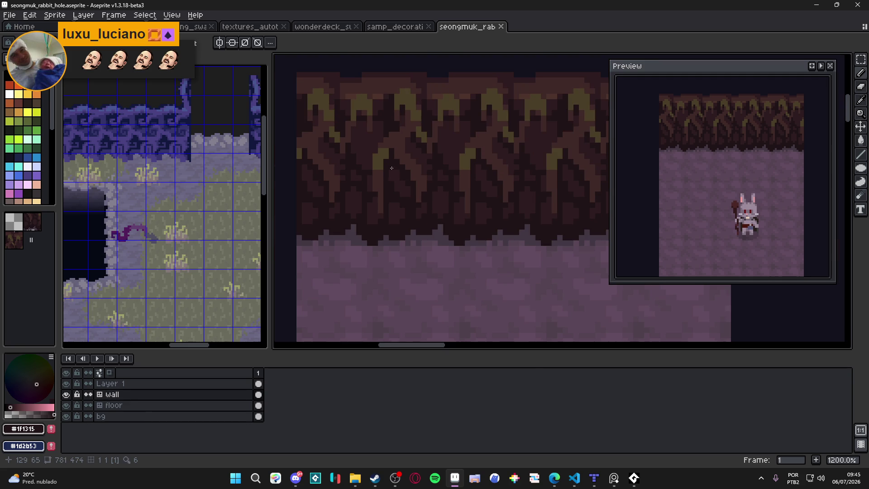
pyautogui.moveTo(382, 207); pyautogui.dragTo(384, 204)
pyautogui.keyDown('alt'); pyautogui.click(397, 195); pyautogui.keyUp('alt')
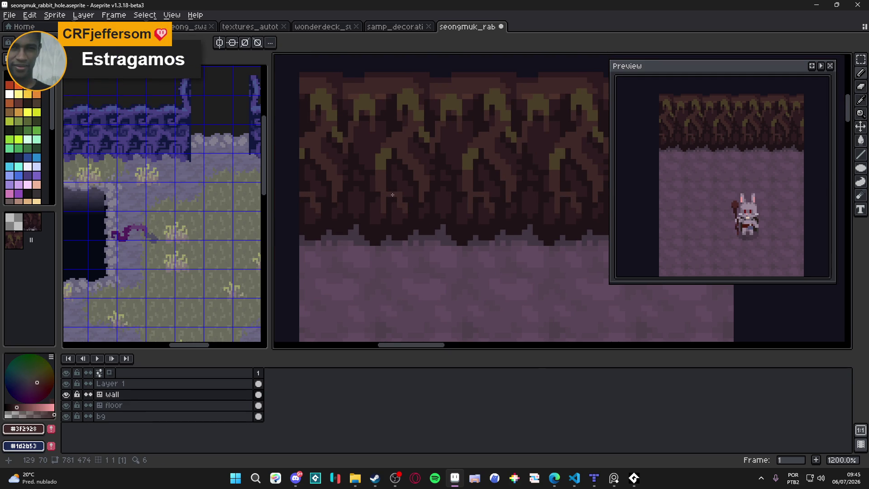
pyautogui.scroll(-3, 392, 195)
pyautogui.hotkey('ctrl', 's')
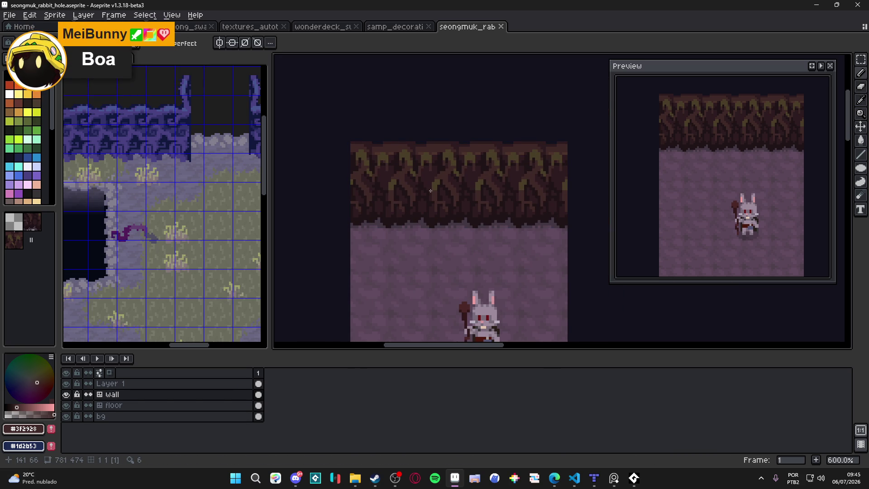
pyautogui.scroll(2, 419, 149)
pyautogui.scroll(2, 434, 163)
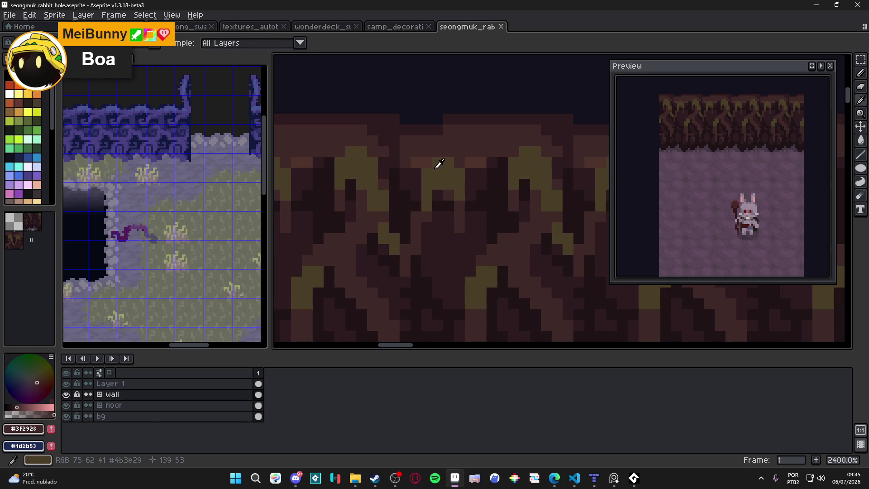
# Step: Paint lighter brown pixels along the root tops and the top of the wall
pyautogui.click(428, 161)
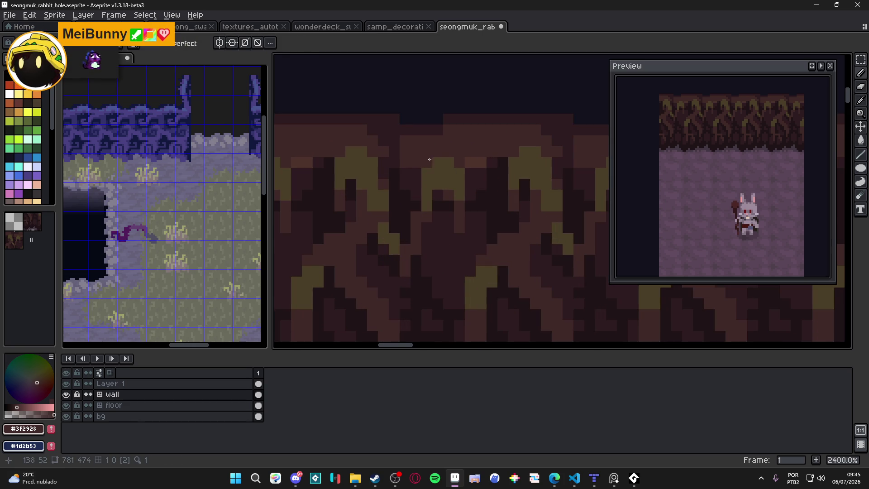
pyautogui.keyDown('alt'); pyautogui.click(438, 161); pyautogui.keyUp('alt')
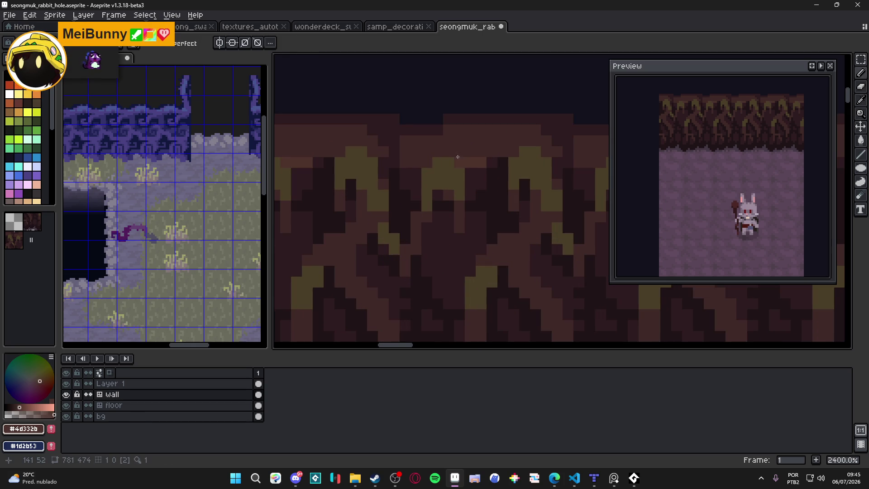
pyautogui.click(441, 133)
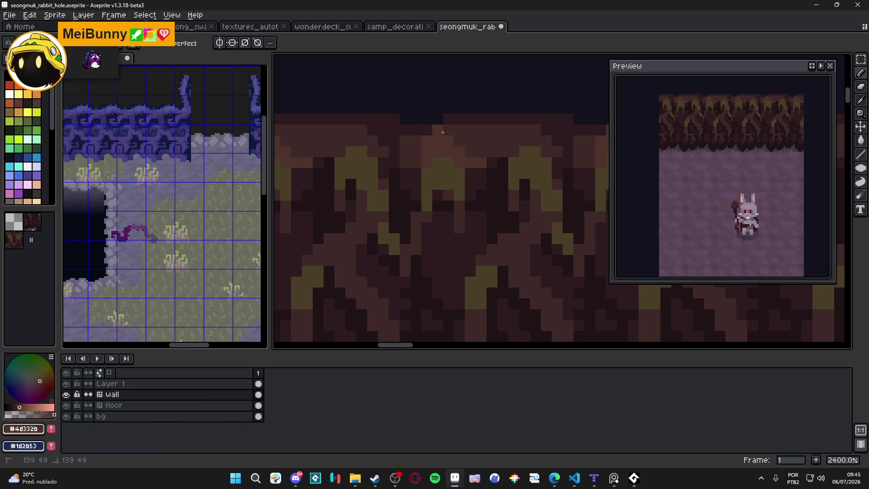
pyautogui.click(459, 141)
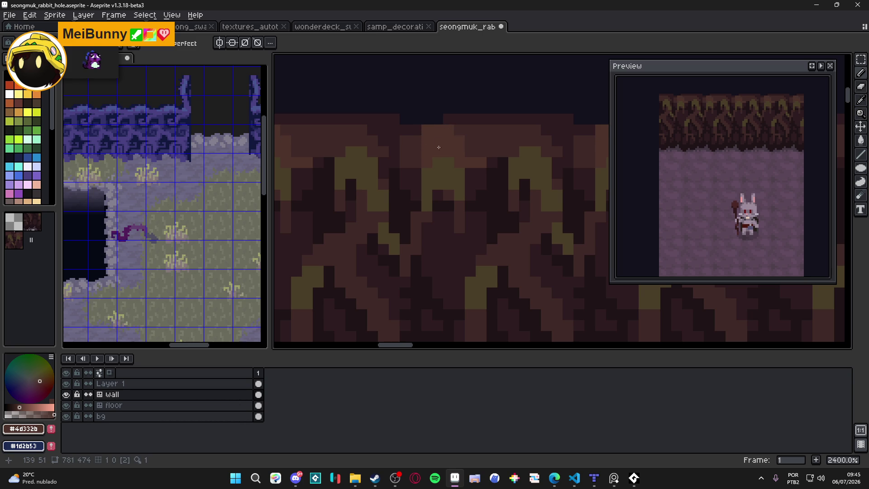
pyautogui.keyDown('alt'); pyautogui.click(443, 147); pyautogui.keyUp('alt')
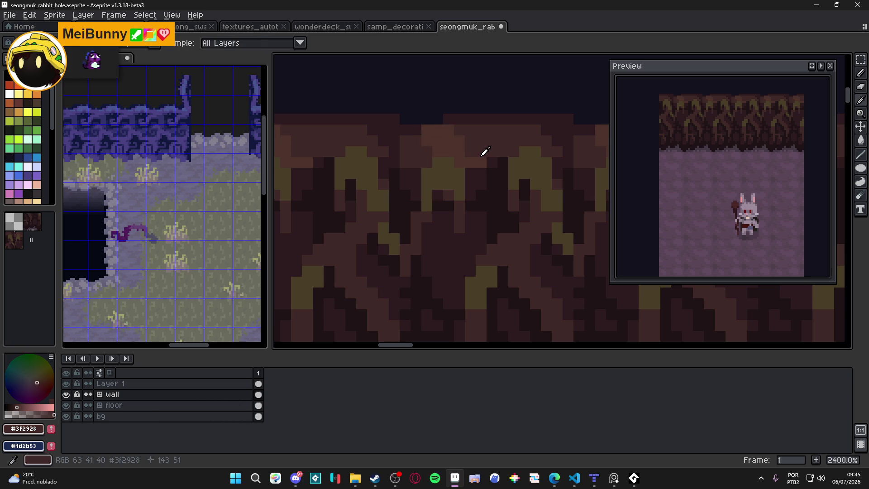
pyautogui.keyDown('alt'); pyautogui.click(434, 152); pyautogui.keyUp('alt')
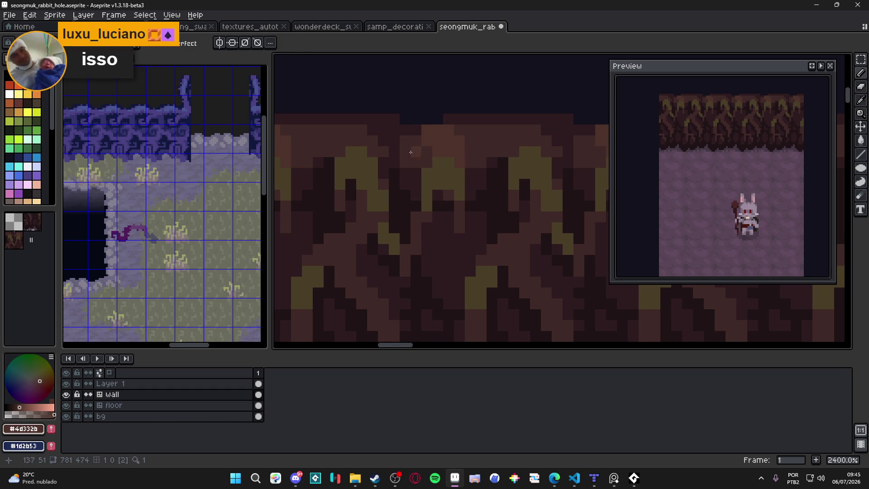
pyautogui.scroll(1, 414, 153)
pyautogui.click(384, 149)
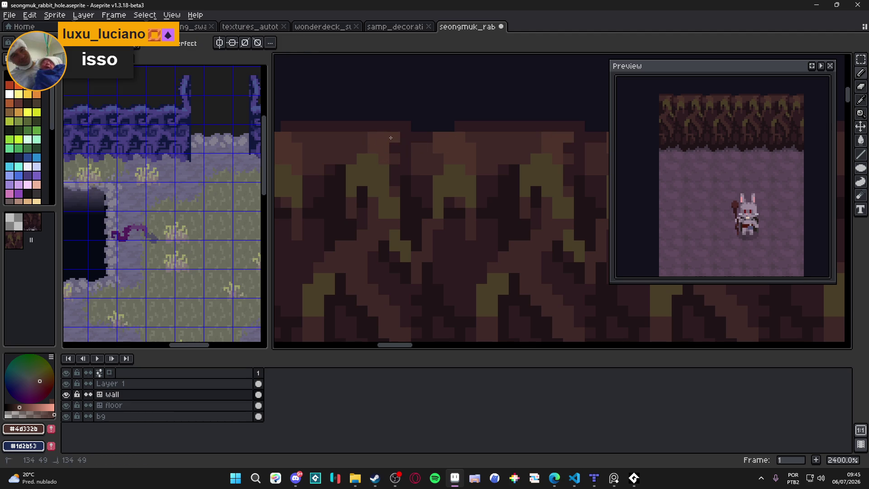
pyautogui.click(383, 125)
pyautogui.click(415, 145)
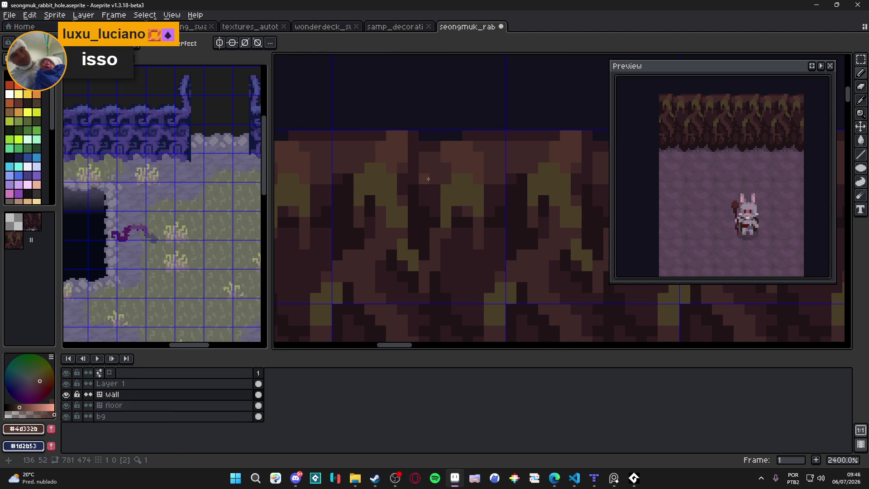
pyautogui.scroll(-1, 411, 174)
pyautogui.scroll(-1, 422, 173)
# Step: Sample #3f2928, #2d1b1c and #1F1315 from the wall and darken the root shading
pyautogui.keyDown('alt'); pyautogui.click(395, 203); pyautogui.keyUp('alt')
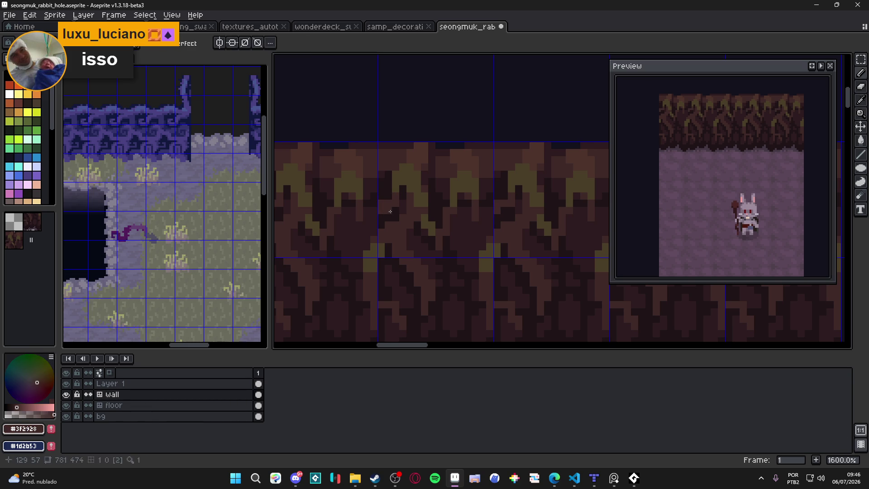
pyautogui.keyDown('alt'); pyautogui.click(381, 202); pyautogui.keyUp('alt')
pyautogui.keyDown('alt'); pyautogui.click(380, 212); pyautogui.keyUp('alt')
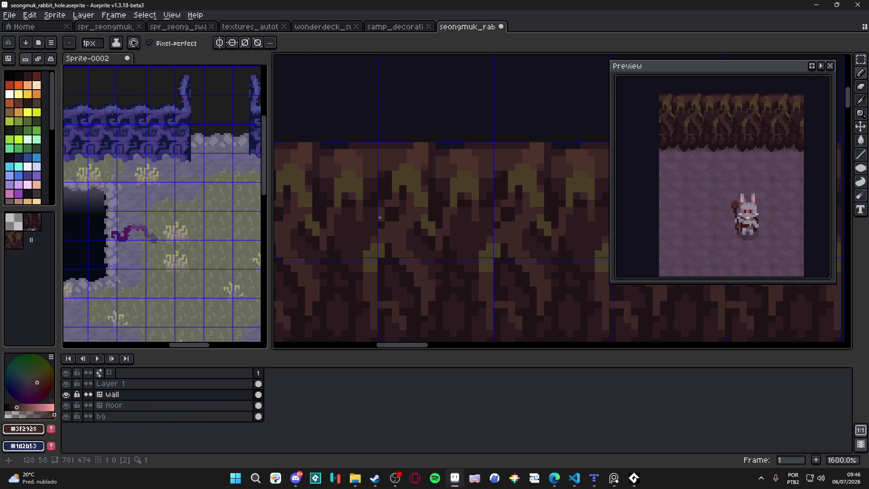
pyautogui.scroll(-3, 379, 217)
pyautogui.scroll(-1, 379, 217)
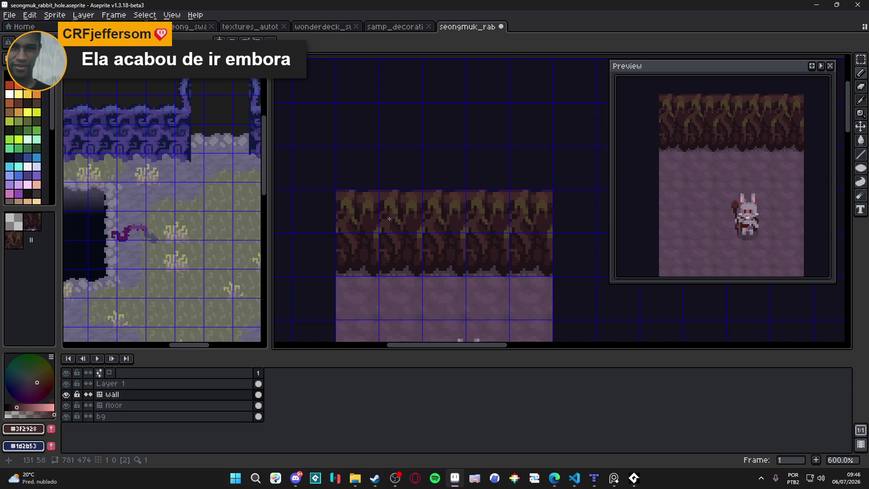
pyautogui.scroll(3, 468, 207)
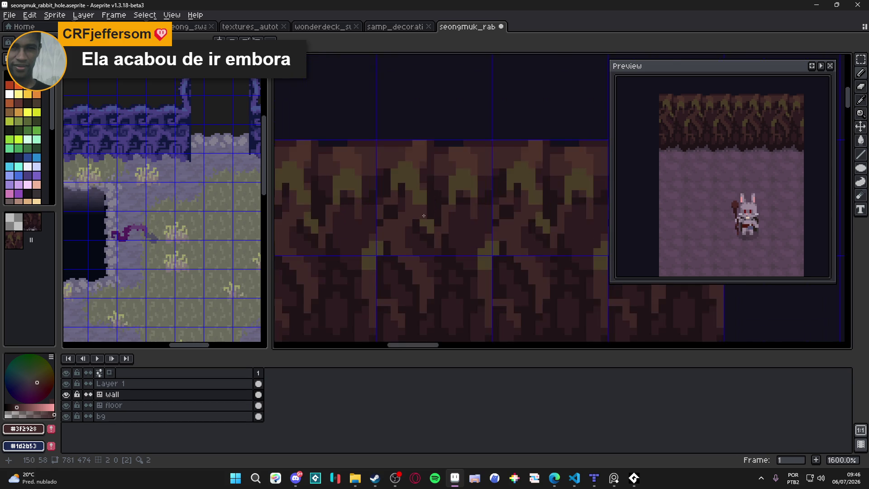
pyautogui.scroll(2, 416, 225)
pyautogui.keyDown('alt'); pyautogui.click(415, 225); pyautogui.keyUp('alt')
pyautogui.moveTo(405, 191); pyautogui.dragTo(400, 212)
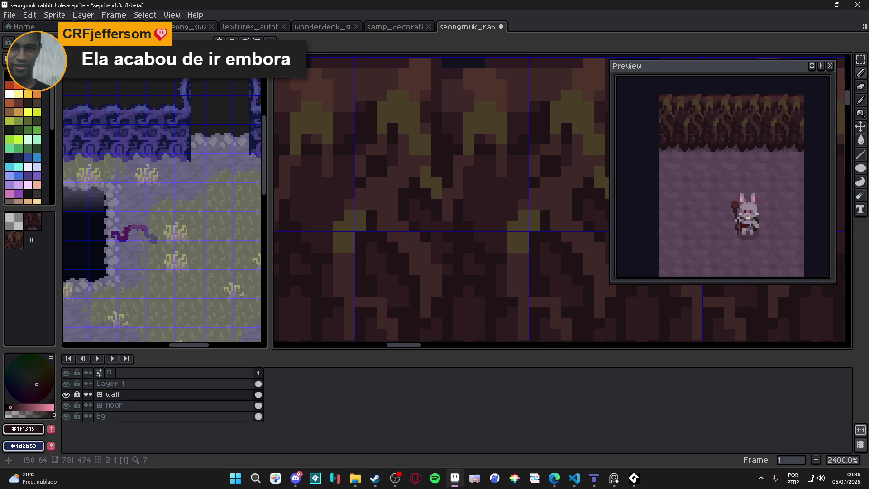
pyautogui.moveTo(436, 237)
pyautogui.mouseDown()
pyautogui.moveTo(422, 225)
pyautogui.moveTo(422, 213)
pyautogui.mouseUp()
pyautogui.click(412, 217)
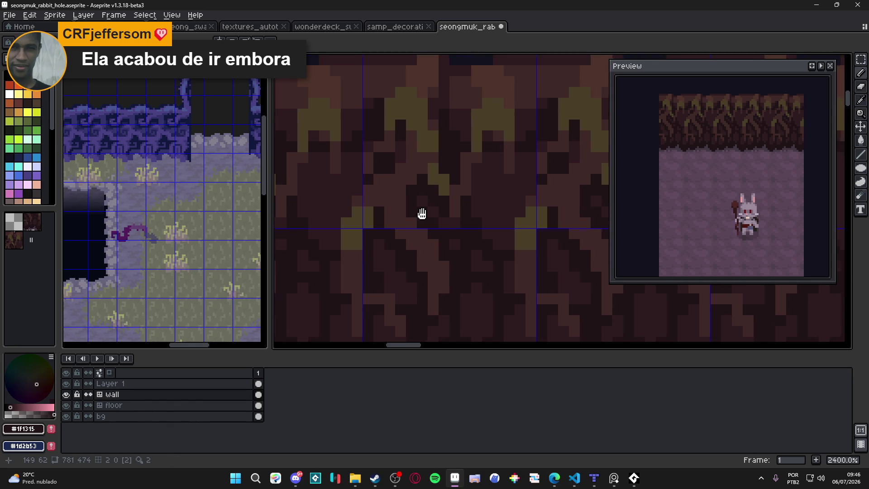
# Step: Re-sample the darkest wall shades and save the rabbit-hole file
pyautogui.keyDown('alt'); pyautogui.click(458, 234); pyautogui.keyUp('alt')
pyautogui.scroll(-2, 459, 237)
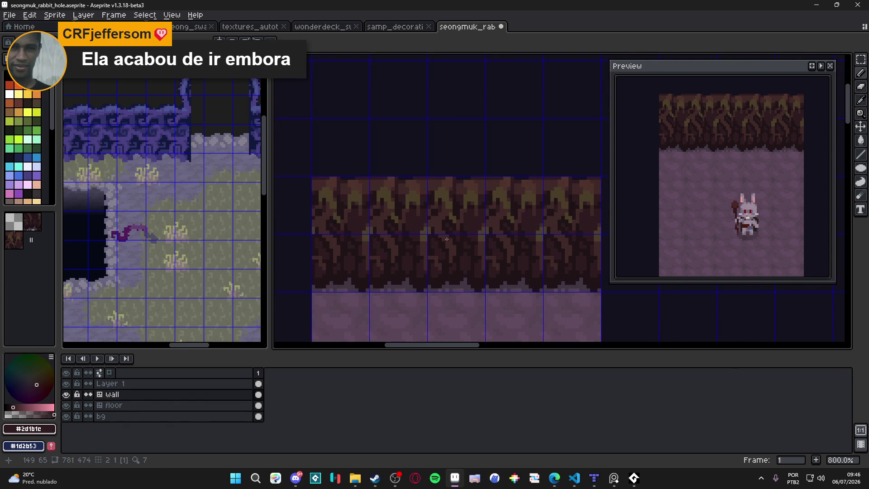
pyautogui.scroll(1, 466, 227)
pyautogui.keyDown('alt'); pyautogui.click(456, 231); pyautogui.keyUp('alt')
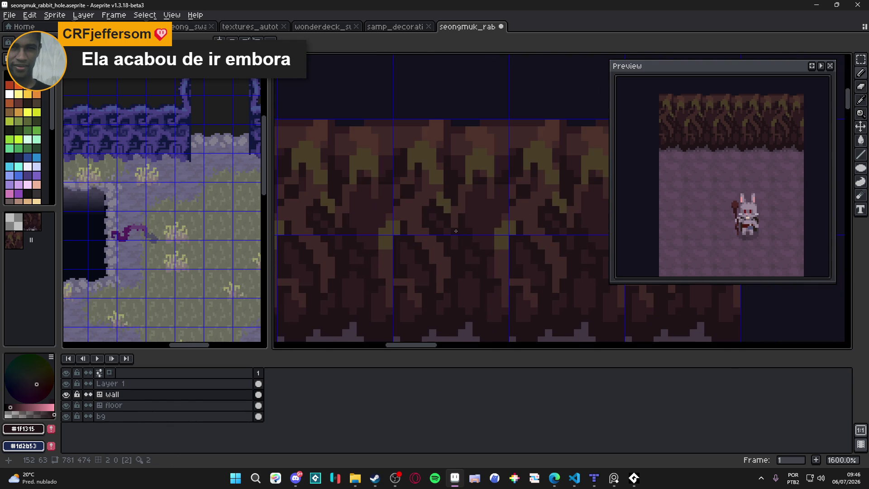
pyautogui.moveTo(455, 231); pyautogui.dragTo(452, 188)
pyautogui.hotkey('ctrl', 's')
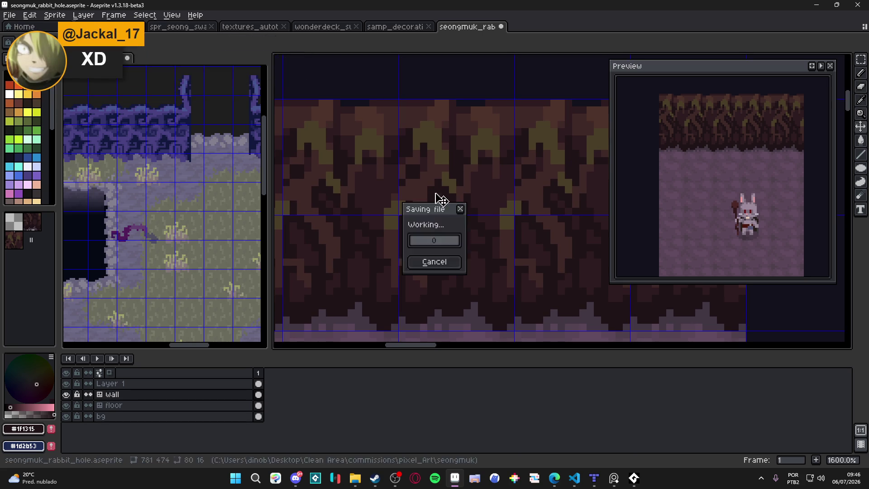
# Step: Add a dark vertical stroke to a root, hide the pixel grid and save
pyautogui.click(367, 168)
pyautogui.moveTo(361, 177); pyautogui.dragTo(359, 198)
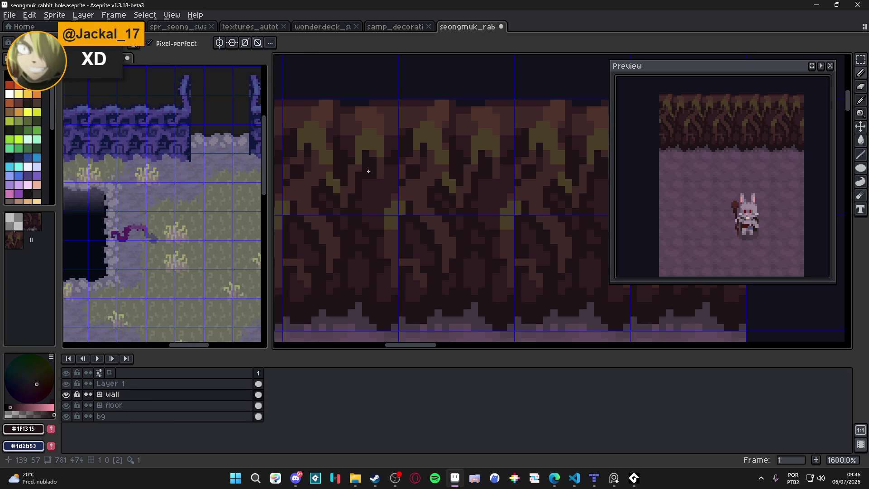
pyautogui.hscroll(-1, 359, 171)
pyautogui.hscroll(-1, 350, 172)
pyautogui.hscroll(-1, 352, 181)
pyautogui.hotkey('ctrl', 's')
pyautogui.hotkey('ctrl', "'")
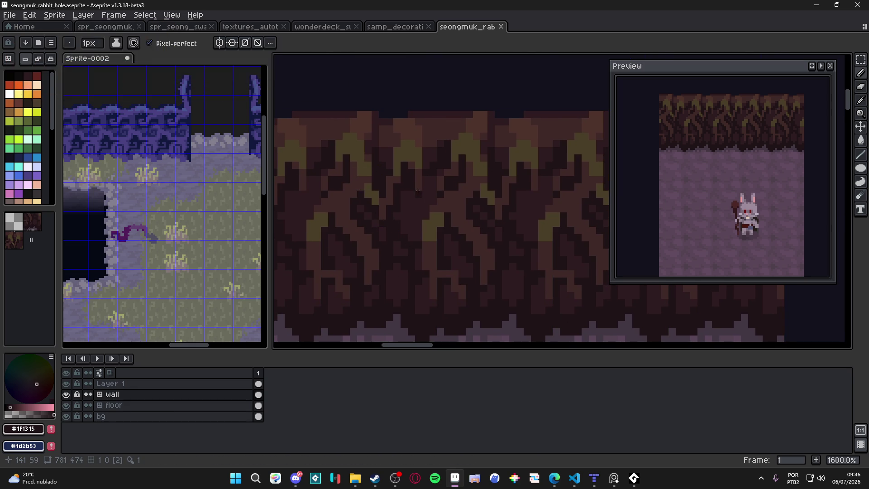
pyautogui.click(416, 192)
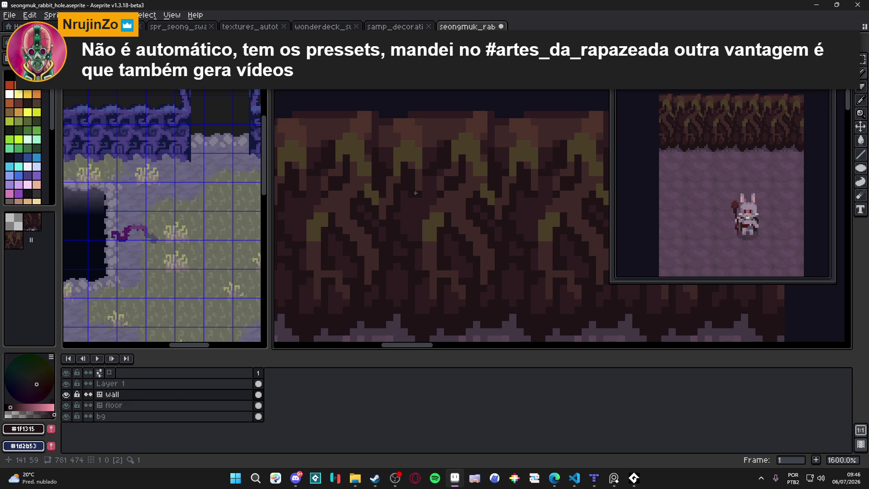
pyautogui.scroll(-1, 415, 193)
pyautogui.hotkey('ctrl', 's')
pyautogui.scroll(-1, 398, 233)
# Step: Sample #3f2928, undo a stray change, save the file and switch to Discord
pyautogui.keyDown('alt'); pyautogui.click(388, 237); pyautogui.keyUp('alt')
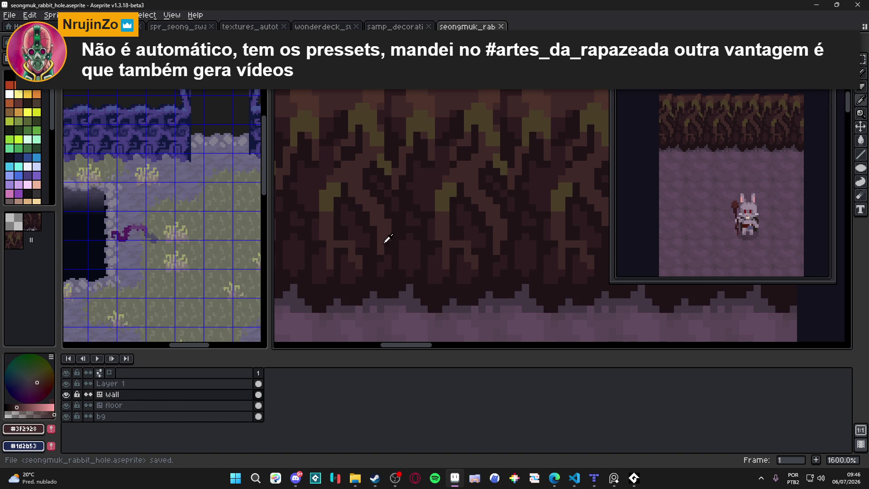
pyautogui.click(383, 258)
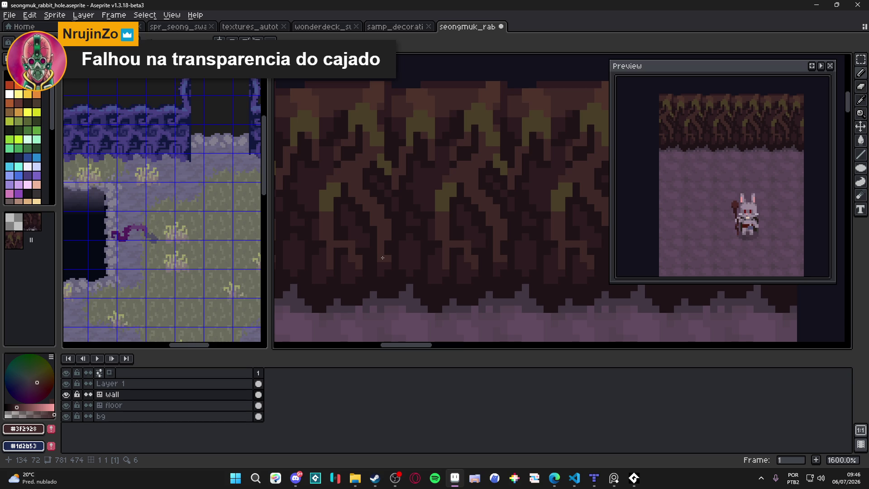
pyautogui.hotkey('ctrl', 'z')
pyautogui.hotkey('ctrl', 's')
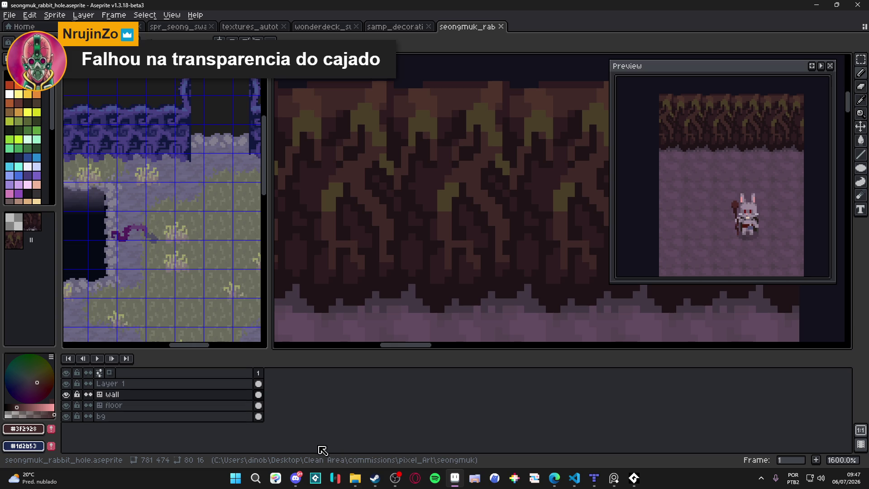
pyautogui.click(302, 480)
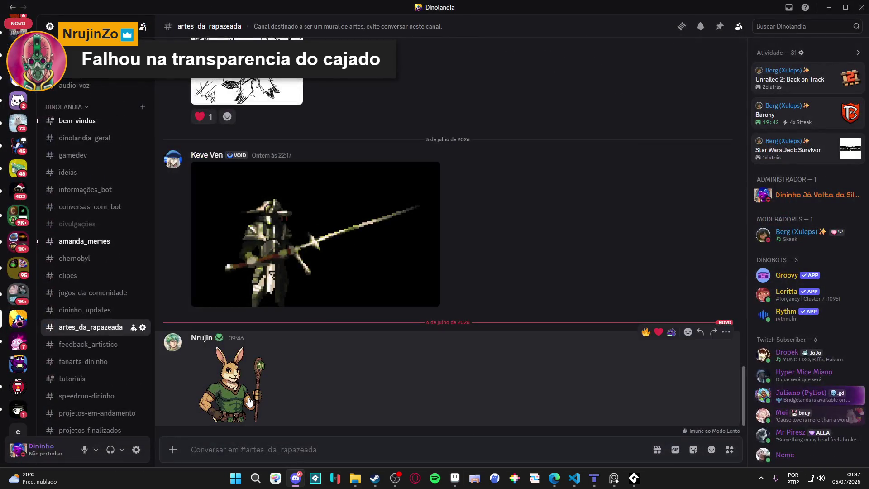
# Step: Copy the rabbit character image from the Discord preview via Copiar imagem
pyautogui.click(253, 397)
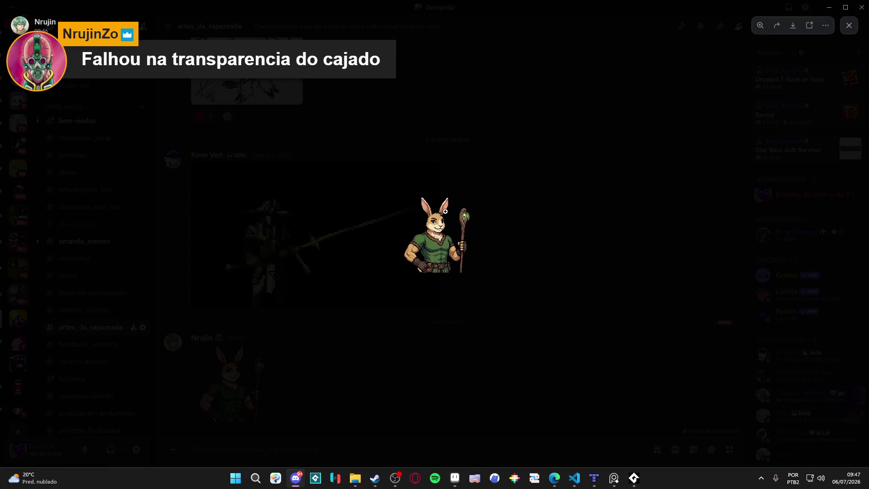
pyautogui.rightClick(440, 239)
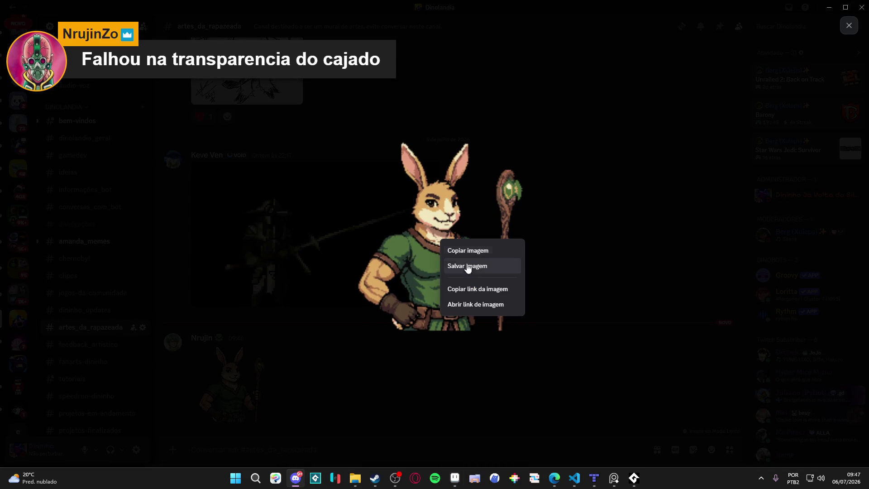
pyautogui.click(494, 250)
pyautogui.click(433, 384)
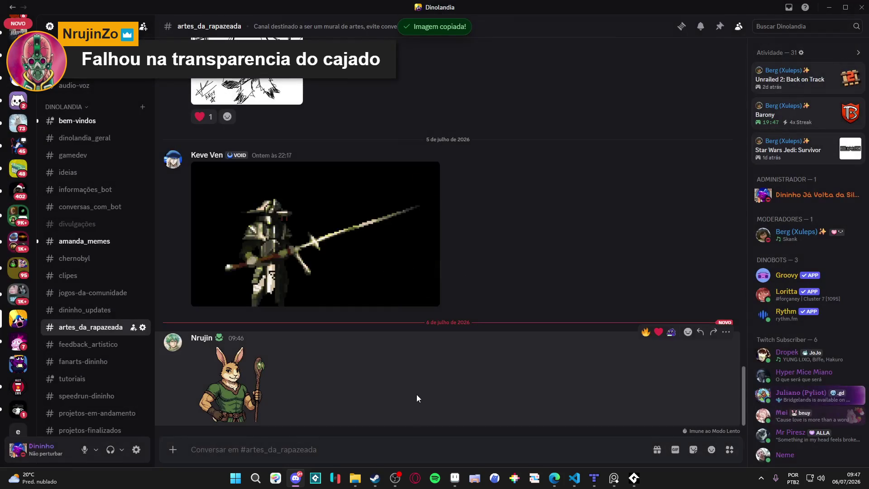
# Step: Reopen the preview, copy the rabbit image again and return to Aseprite
pyautogui.click(232, 403)
pyautogui.click(430, 364)
pyautogui.click(231, 387)
pyautogui.rightClick(448, 229)
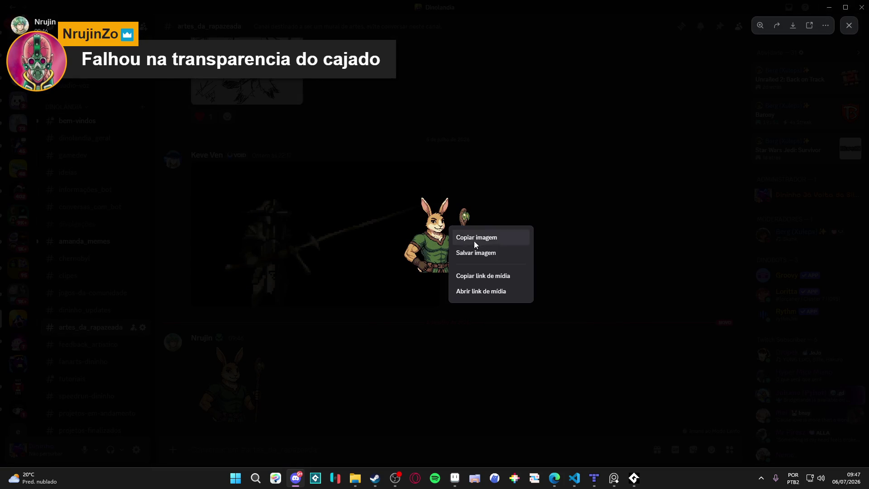
pyautogui.click(476, 238)
pyautogui.click(378, 319)
pyautogui.click(454, 478)
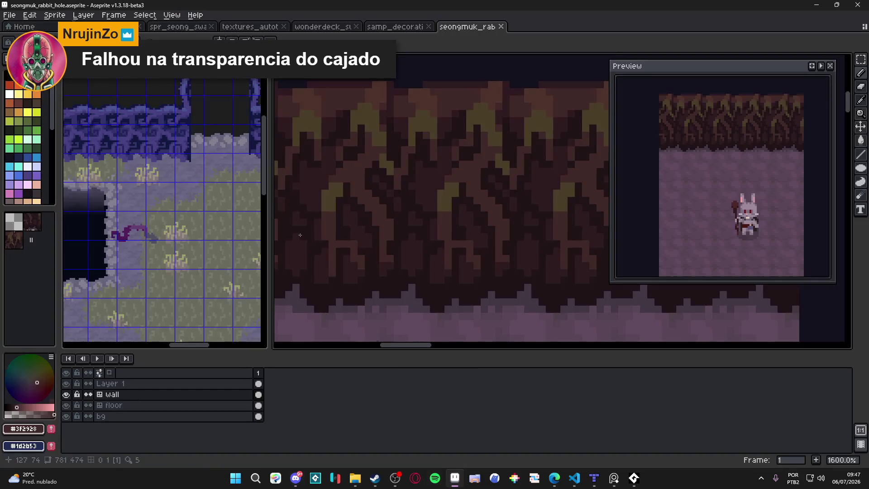
# Step: Create a new 171-pixel sprite and paste the copied rabbit into it
pyautogui.click(10, 14)
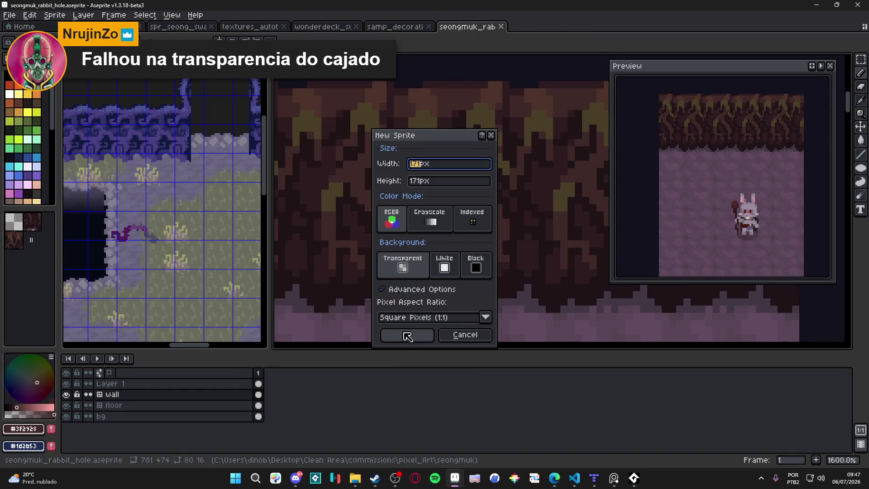
pyautogui.click(407, 334)
pyautogui.hotkey('ctrl', 'v')
pyautogui.scroll(2, 410, 188)
pyautogui.scroll(2, 410, 189)
pyautogui.press('Return')
pyautogui.scroll(2, 410, 188)
pyautogui.scroll(2, 420, 192)
pyautogui.scroll(1, 448, 197)
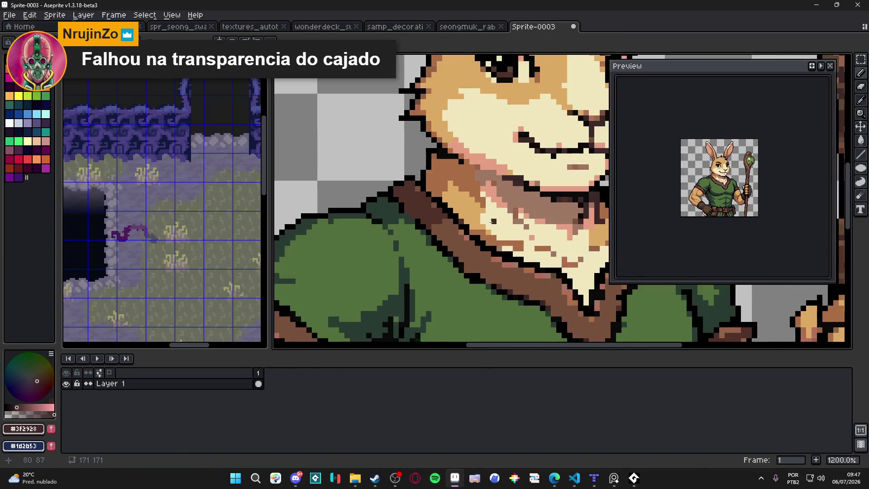
pyautogui.scroll(-3, 468, 190)
pyautogui.scroll(-1, 483, 184)
pyautogui.scroll(3, 494, 177)
pyautogui.scroll(-2, 495, 177)
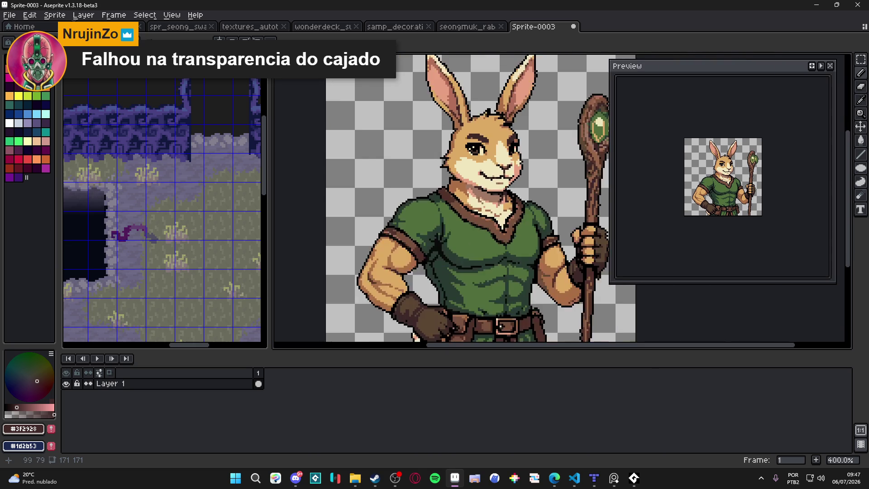
pyautogui.scroll(-2, 516, 204)
pyautogui.scroll(1, 535, 229)
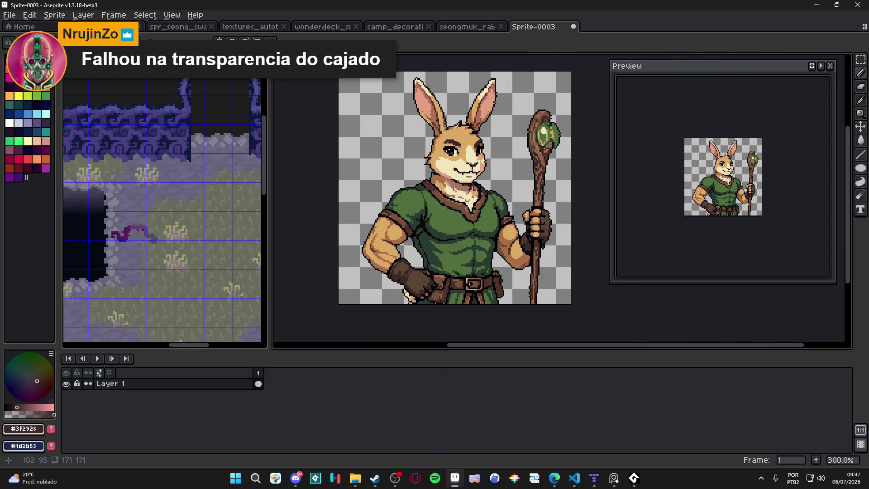
pyautogui.scroll(-1, 443, 163)
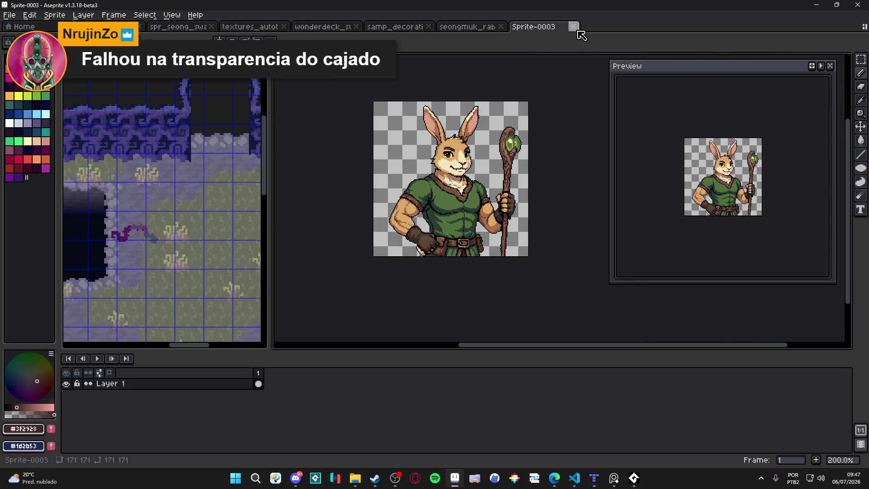
pyautogui.scroll(1, 410, 142)
pyautogui.scroll(1, 402, 110)
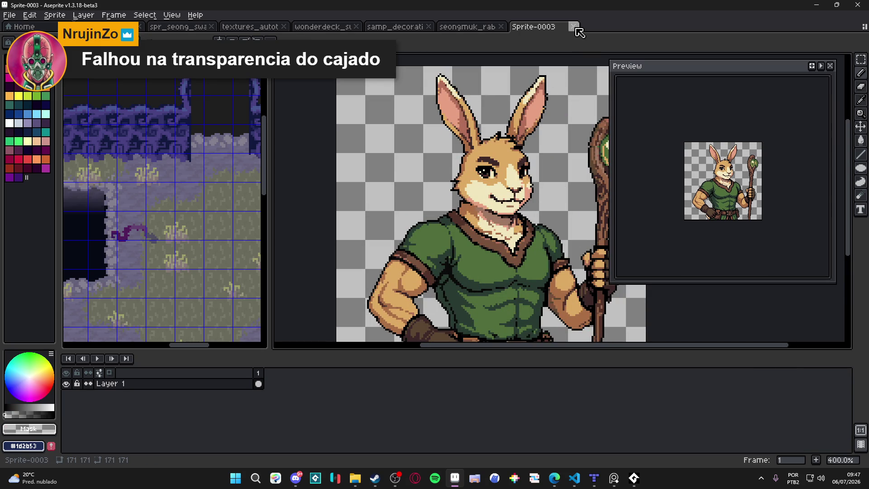
# Step: Zoom to fit the rabbit, then close the sprite without saving
pyautogui.press('-')
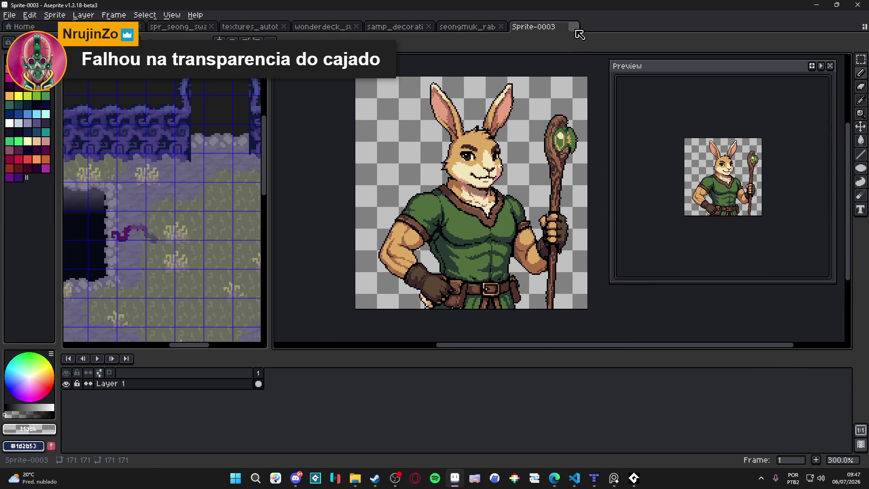
pyautogui.click(573, 26)
pyautogui.click(453, 259)
pyautogui.scroll(-2, 456, 193)
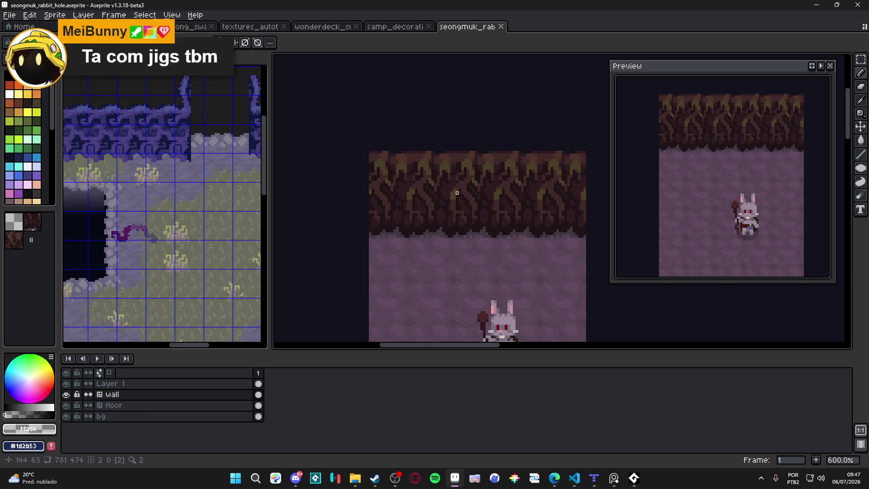
pyautogui.scroll(3, 457, 193)
# Step: Add three olive-yellow pixels to the root tips and save the tileset
pyautogui.keyDown('alt'); pyautogui.click(454, 182); pyautogui.keyUp('alt')
pyautogui.scroll(1, 454, 183)
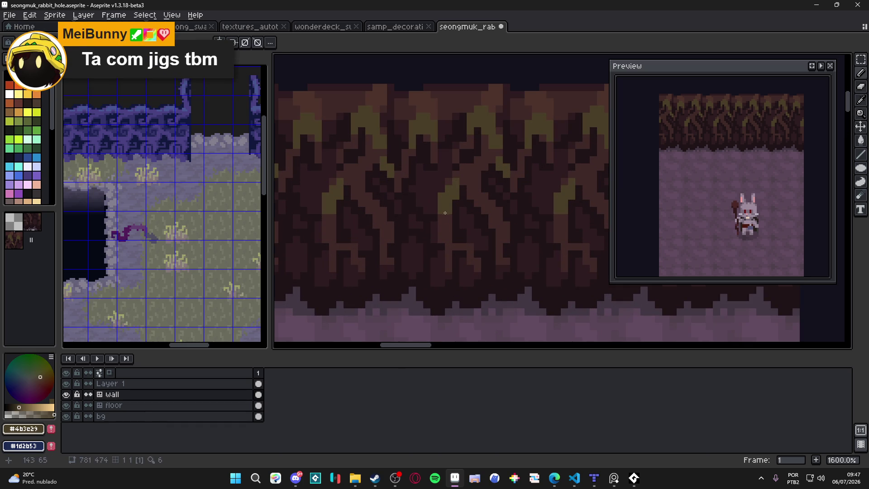
pyautogui.scroll(-2, 443, 217)
pyautogui.scroll(1, 445, 218)
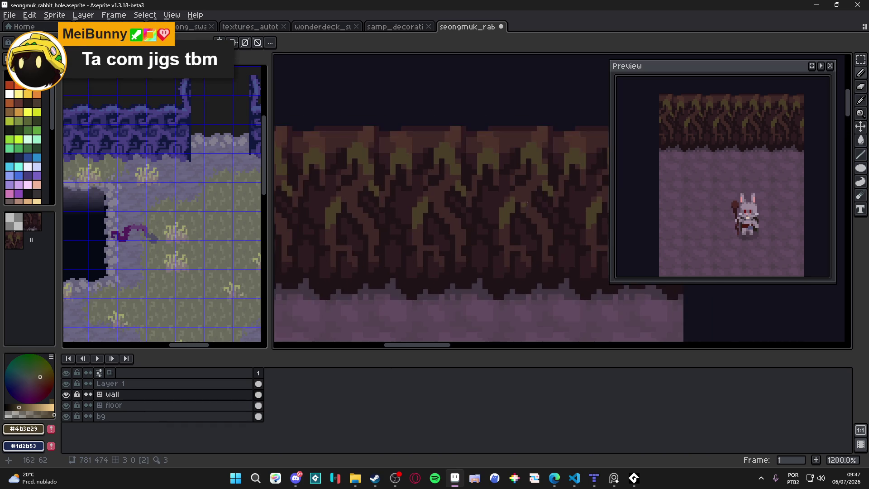
pyautogui.scroll(1, 531, 211)
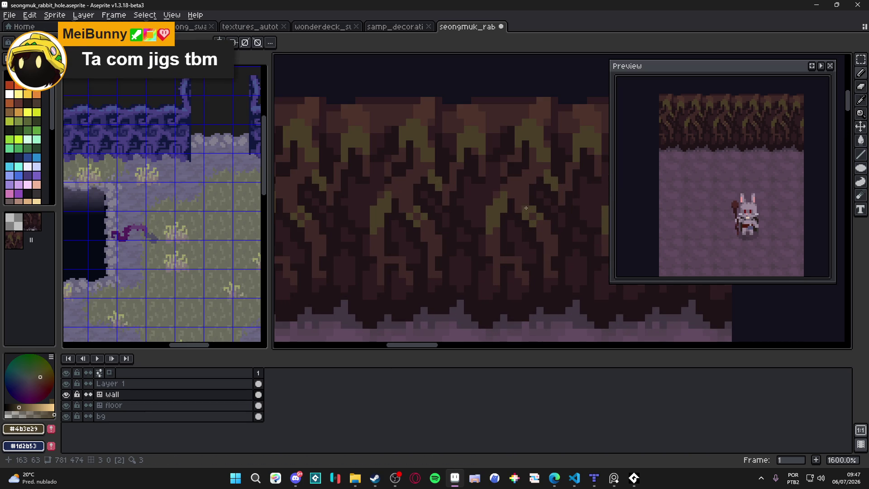
pyautogui.scroll(1, 513, 195)
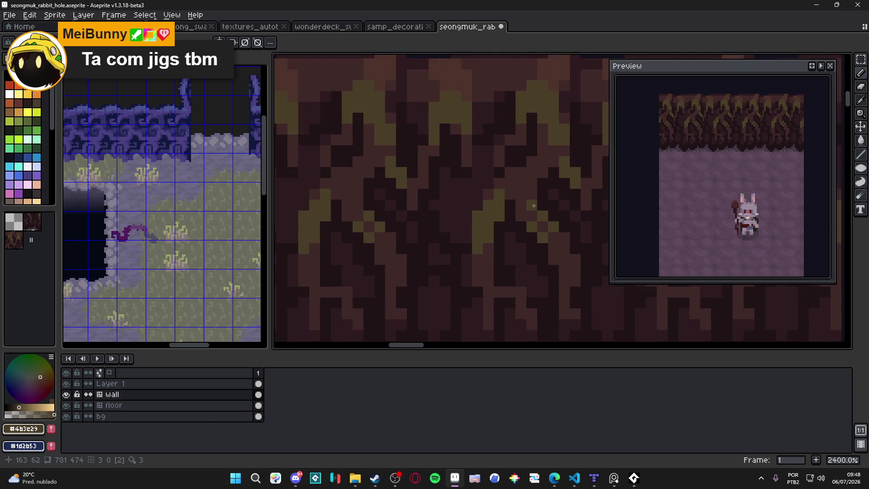
pyautogui.click(533, 205)
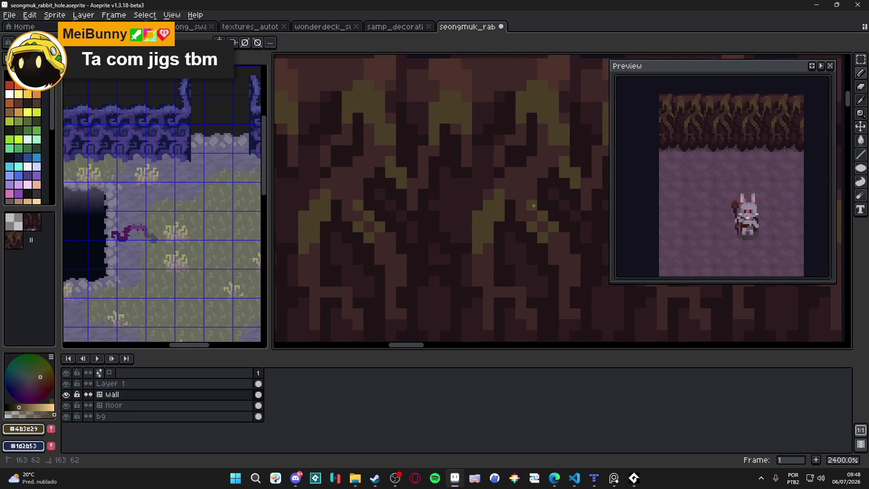
pyautogui.click(559, 247)
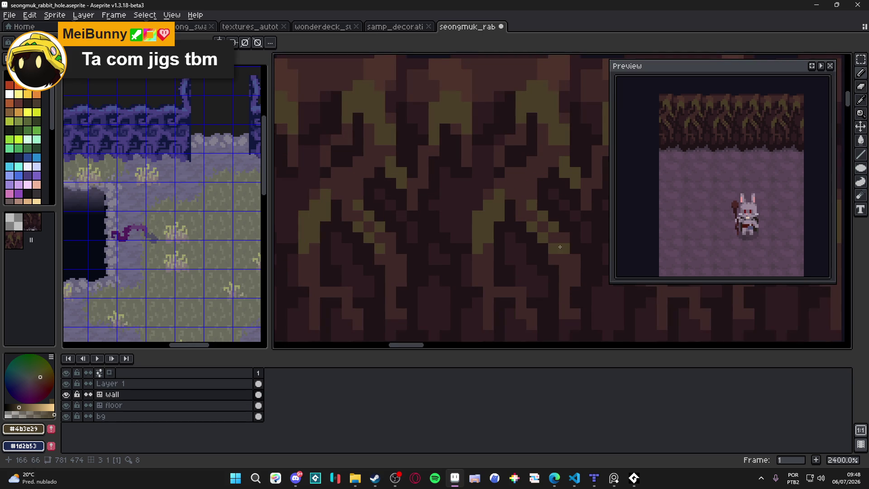
pyautogui.scroll(-1, 560, 246)
pyautogui.click(550, 234)
pyautogui.scroll(-1, 551, 233)
pyautogui.hotkey('ctrl', 's')
pyautogui.scroll(1, 523, 243)
# Step: Paint dark brown pixels into the wall tile and save
pyautogui.keyDown('alt'); pyautogui.click(520, 208); pyautogui.keyUp('alt')
pyautogui.click(515, 216)
pyautogui.scroll(-1, 502, 218)
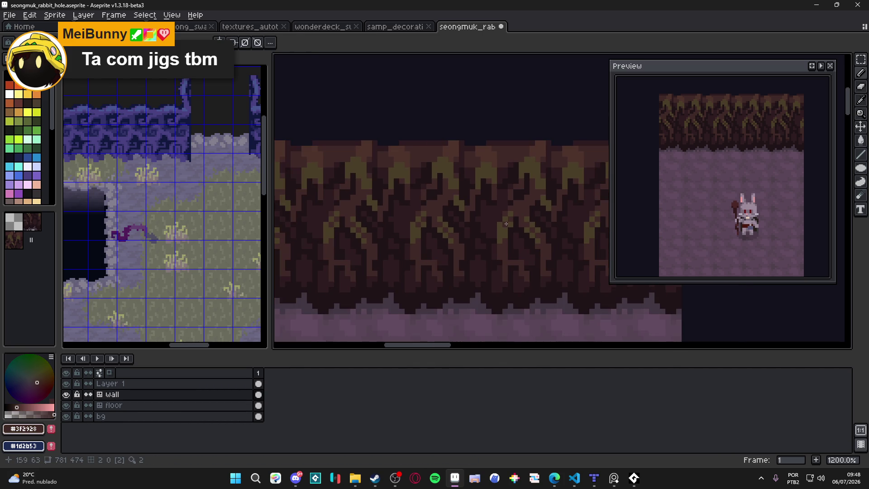
pyautogui.hotkey('ctrl', 's')
pyautogui.scroll(-1, 491, 221)
pyautogui.scroll(2, 516, 197)
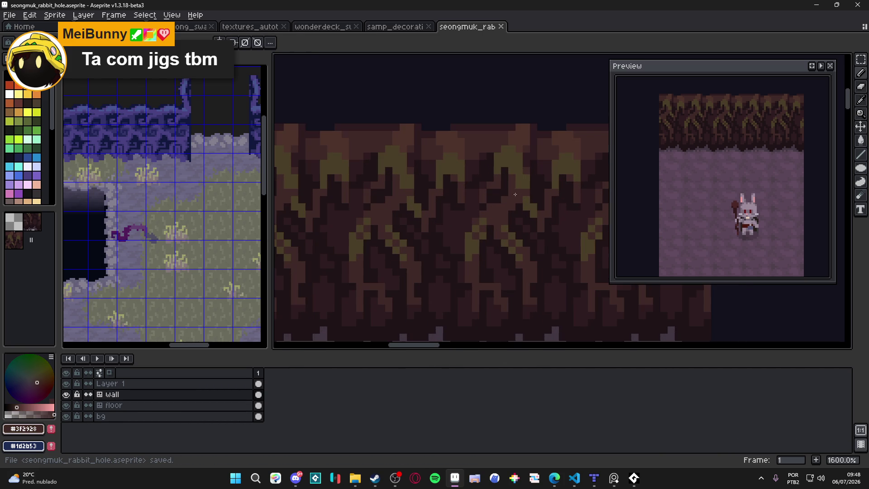
pyautogui.press('m')
pyautogui.click(521, 181)
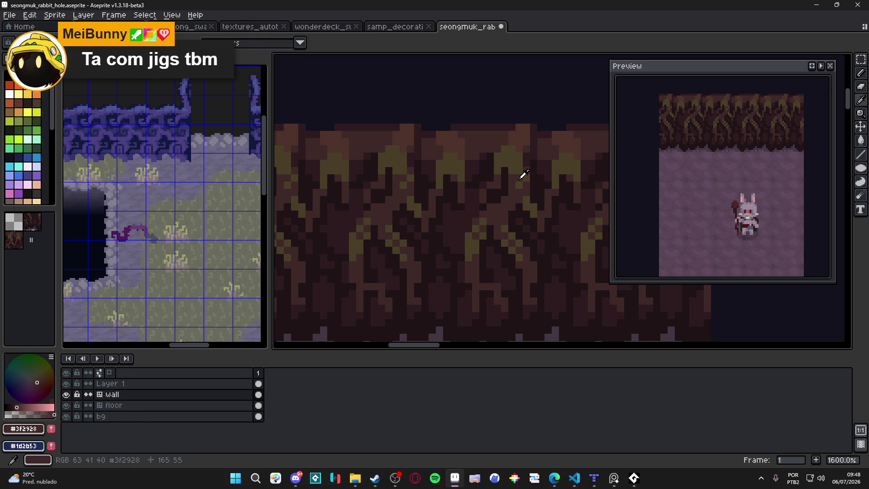
pyautogui.hotkey('ctrl', 's')
pyautogui.scroll(-3, 482, 184)
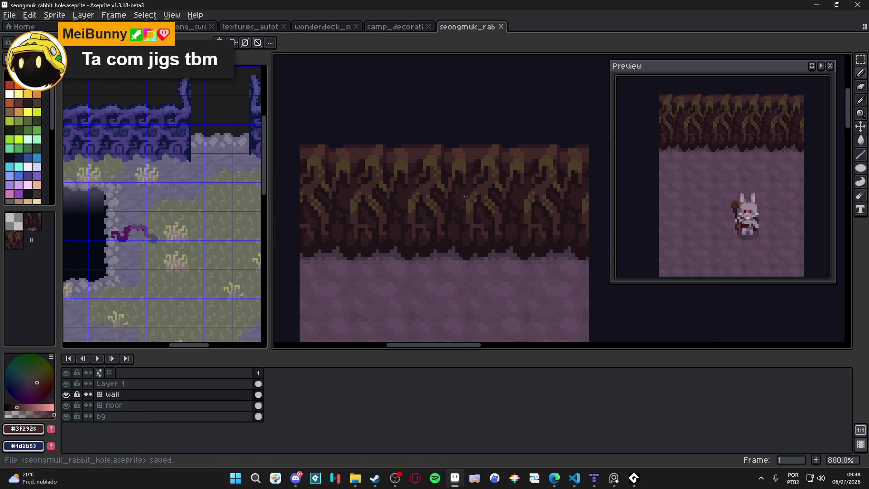
pyautogui.scroll(-1, 483, 184)
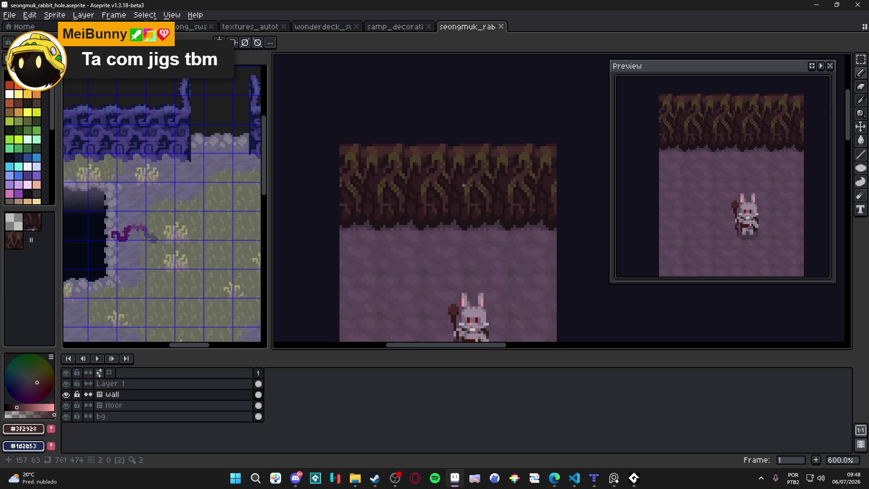
# Step: Undo the last pencil stroke and save the file again
pyautogui.moveTo(449, 193); pyautogui.dragTo(444, 194)
pyautogui.hotkey('ctrl', 's')
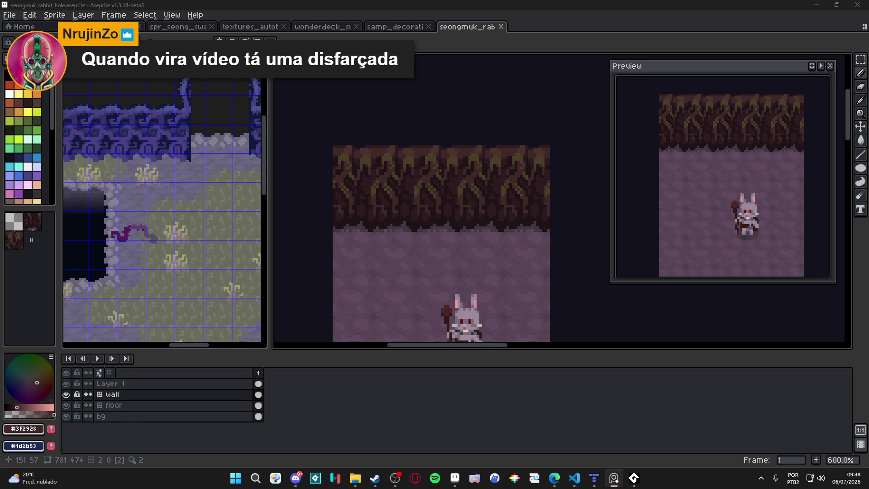
pyautogui.scroll(4, 441, 170)
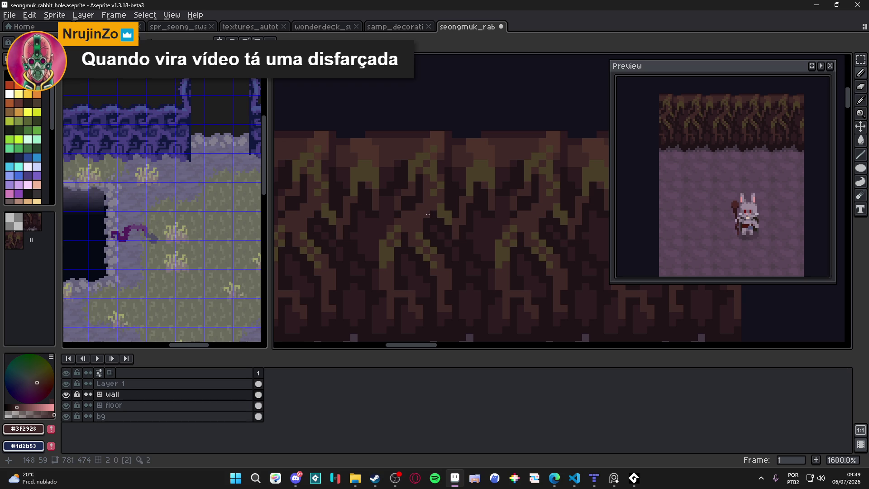
pyautogui.hotkey('ctrl', 'z')
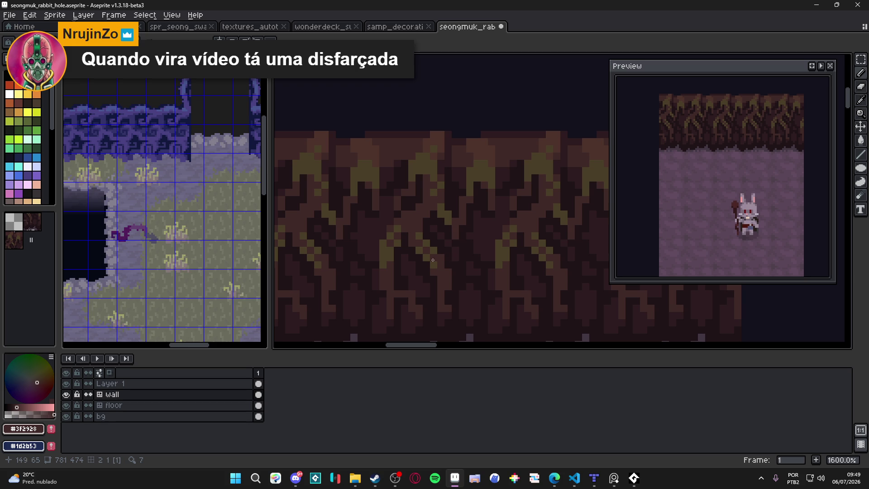
pyautogui.scroll(-3, 414, 238)
pyautogui.hotkey('ctrl', 's')
pyautogui.scroll(-1, 449, 242)
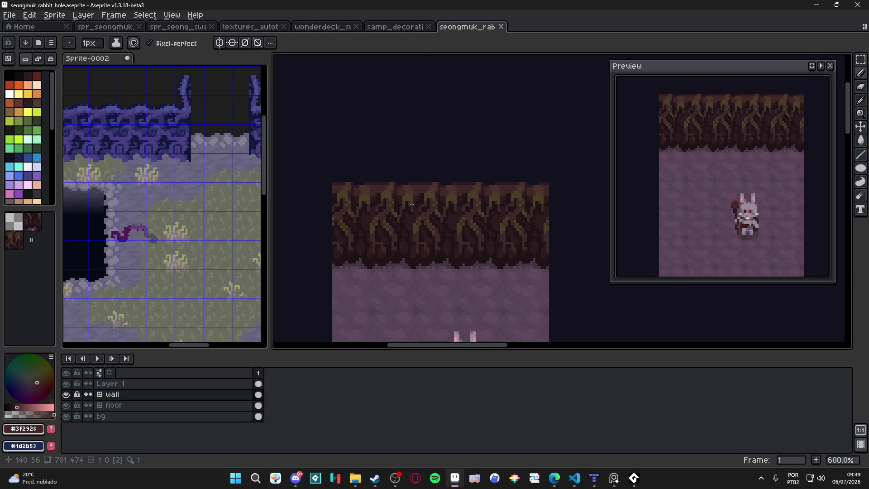
pyautogui.scroll(1, 405, 191)
pyautogui.scroll(4, 405, 191)
pyautogui.scroll(1, 411, 171)
# Step: Paint lighter brown #4d332b along the wall tile's top row
pyautogui.keyDown('alt'); pyautogui.click(411, 171); pyautogui.keyUp('alt')
pyautogui.moveTo(400, 176); pyautogui.dragTo(421, 199)
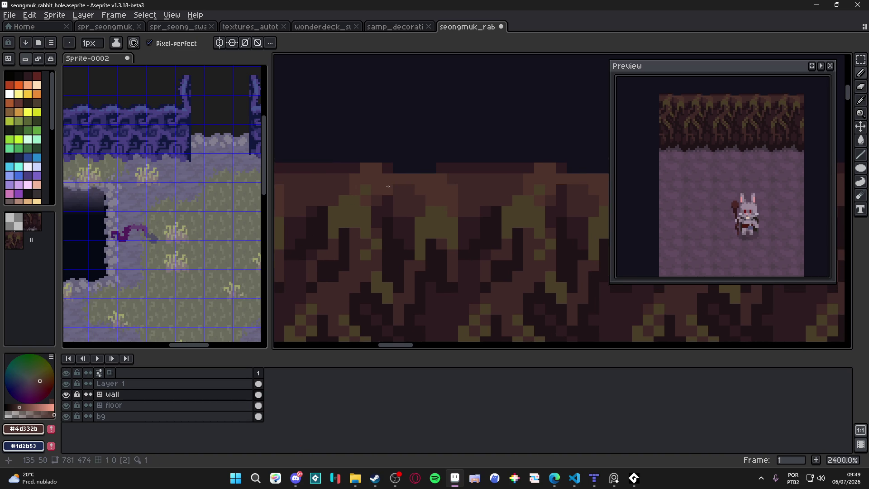
pyautogui.moveTo(448, 204); pyautogui.dragTo(501, 195)
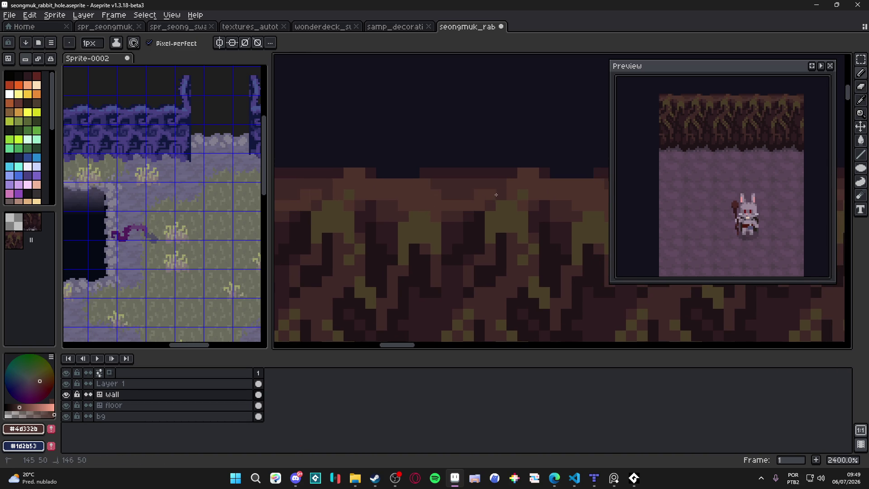
pyautogui.keyDown('alt'); pyautogui.click(496, 194); pyautogui.keyUp('alt')
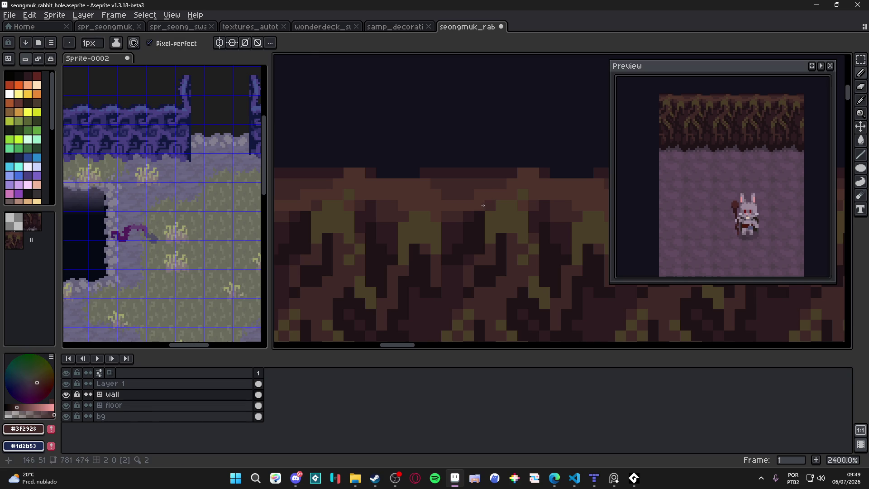
pyautogui.keyDown('alt'); pyautogui.click(484, 191); pyautogui.keyUp('alt')
pyautogui.scroll(-4, 477, 216)
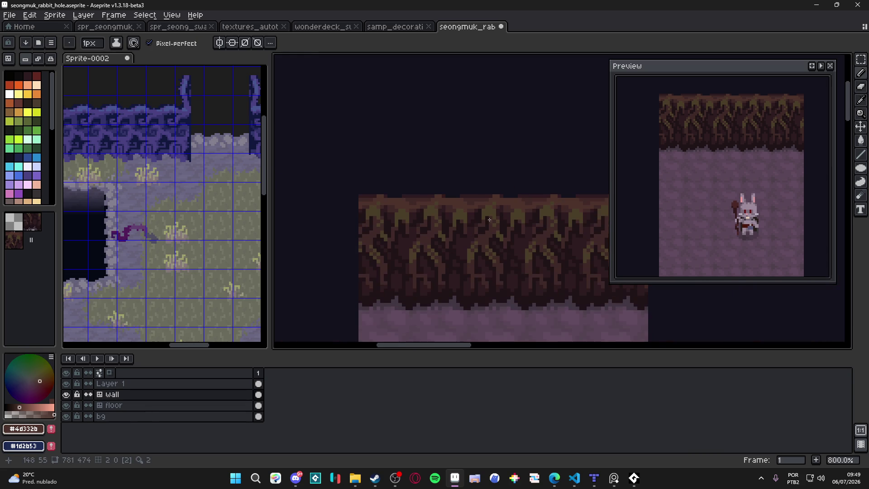
pyautogui.scroll(2, 473, 209)
# Step: Switch between sampled wall browns and save the file
pyautogui.keyDown('alt'); pyautogui.click(475, 208); pyautogui.keyUp('alt')
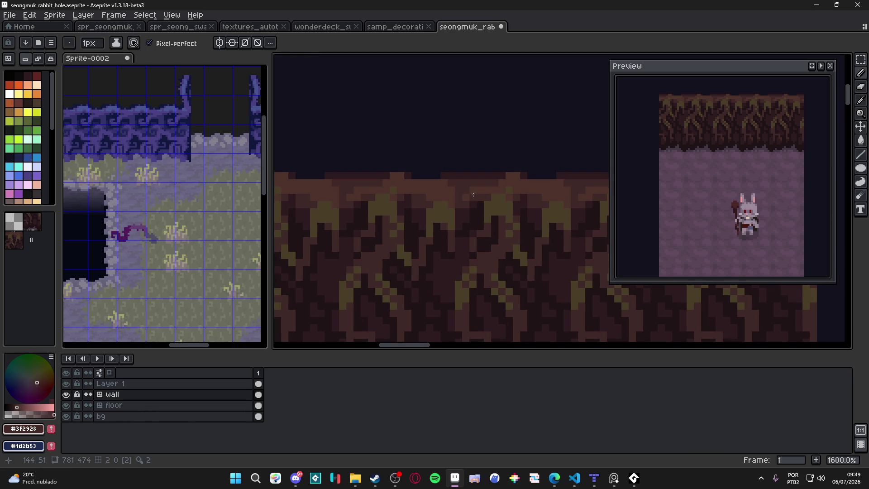
pyautogui.keyDown('alt'); pyautogui.click(510, 178); pyautogui.keyUp('alt')
pyautogui.scroll(-3, 527, 185)
pyautogui.scroll(-1, 506, 210)
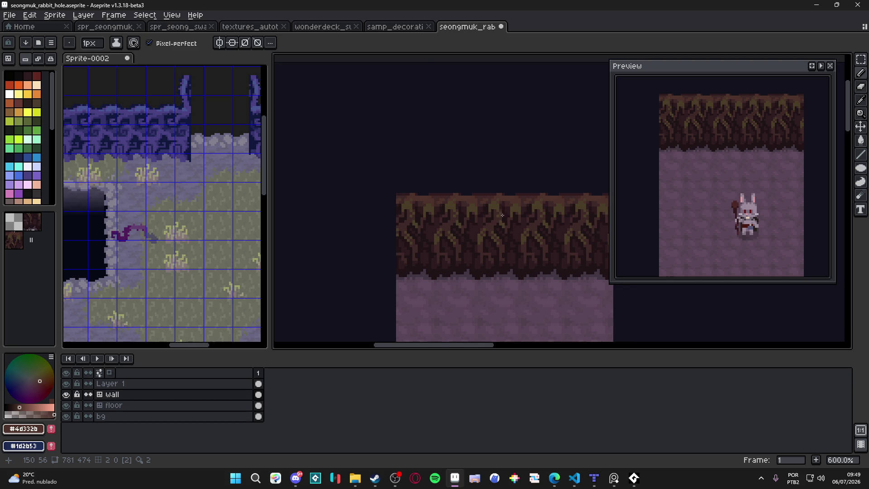
pyautogui.scroll(-2, 475, 210)
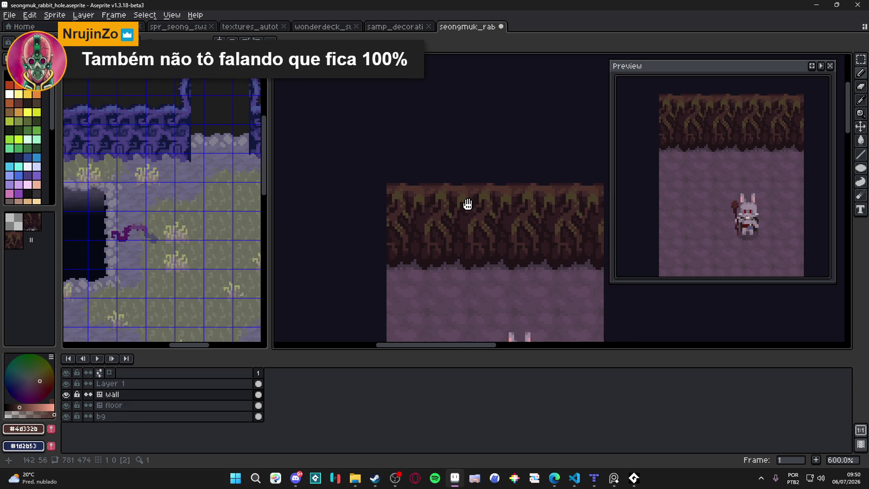
pyautogui.scroll(1, 465, 222)
pyautogui.scroll(-1, 454, 214)
pyautogui.scroll(2, 449, 208)
pyautogui.keyDown('alt'); pyautogui.click(448, 207); pyautogui.keyUp('alt')
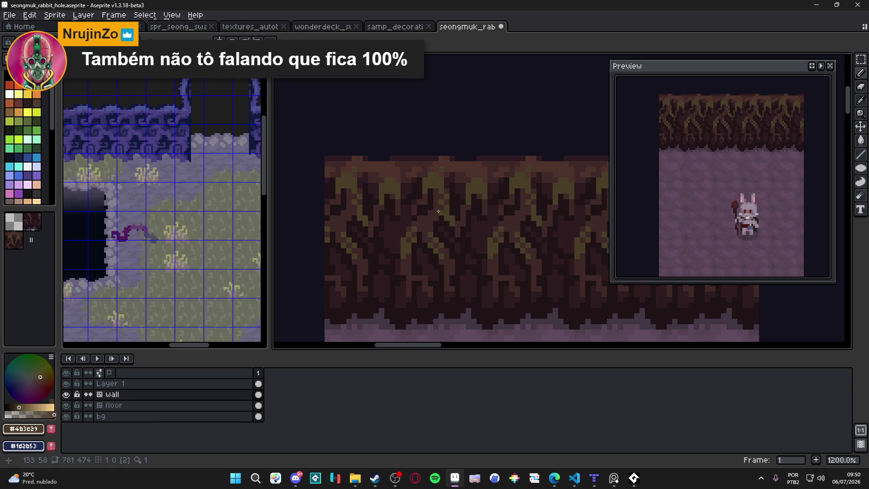
pyautogui.keyDown('alt'); pyautogui.click(439, 211); pyautogui.keyUp('alt')
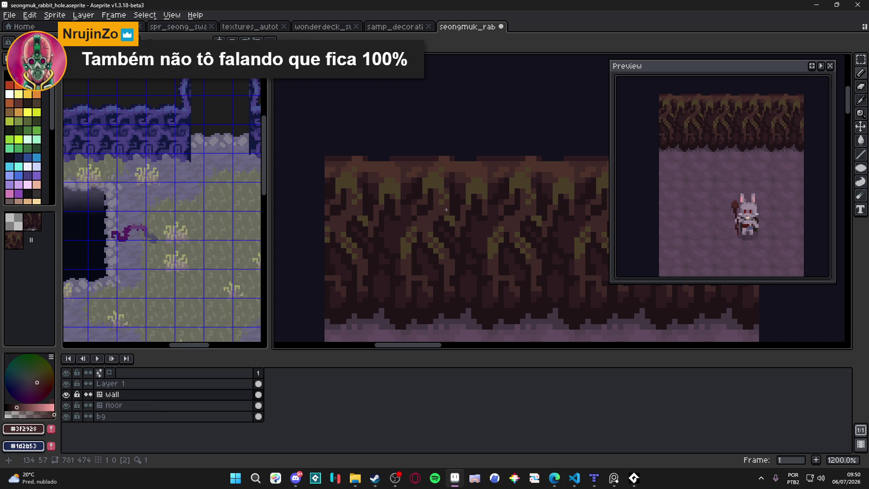
pyautogui.hotkey('ctrl', 's')
pyautogui.scroll(1, 449, 212)
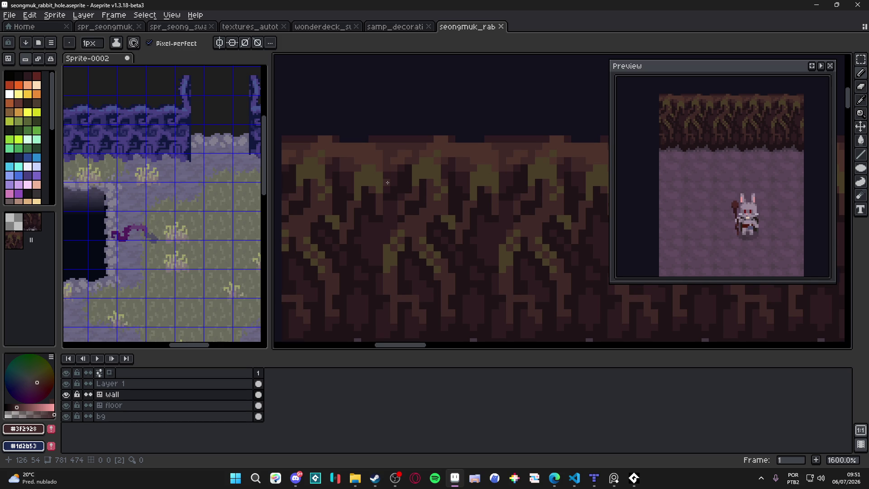
pyautogui.scroll(-3, 388, 183)
pyautogui.scroll(-2, 387, 182)
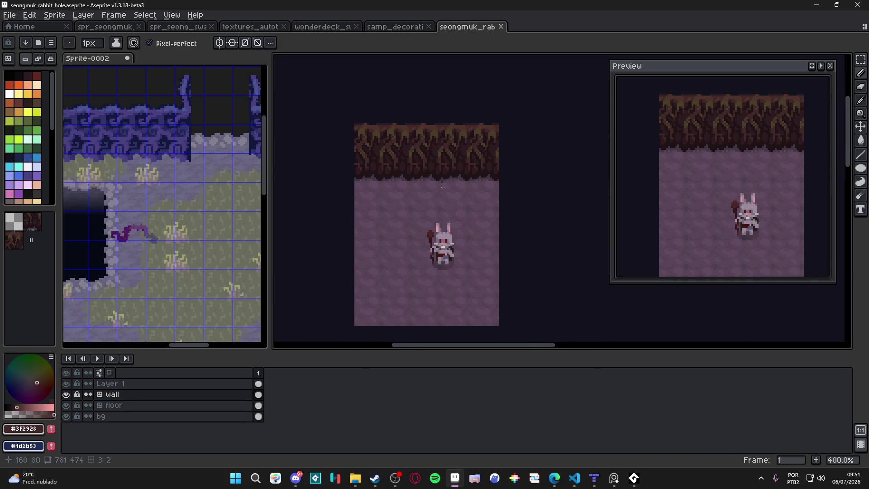
pyautogui.moveTo(464, 190); pyautogui.dragTo(471, 193)
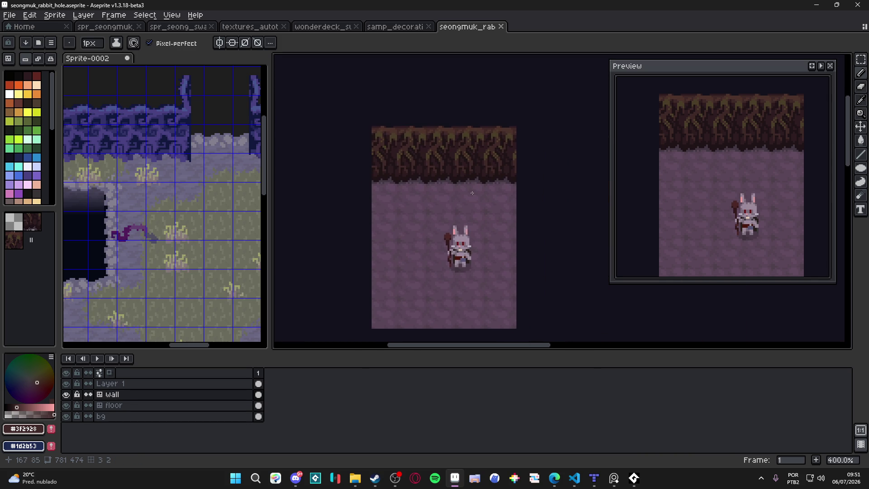
pyautogui.scroll(5, 450, 137)
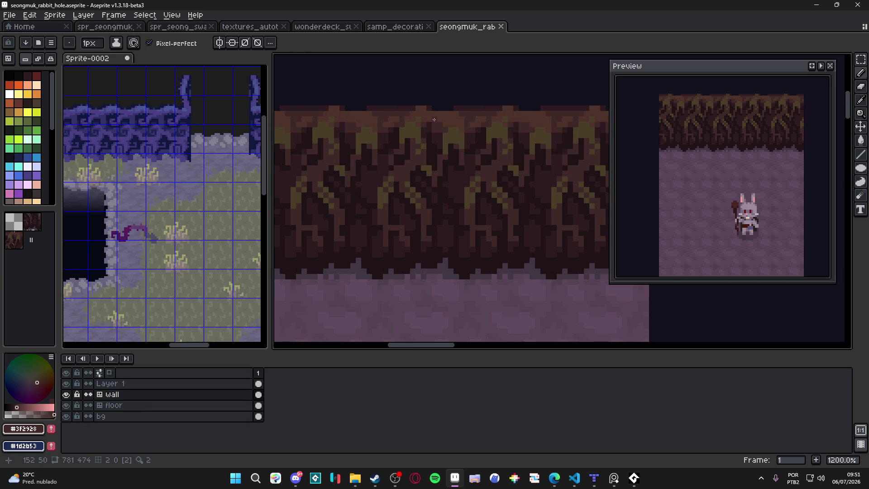
pyautogui.scroll(-3, 441, 136)
# Step: Save the tile file and pick the darkest brown from the wall
pyautogui.moveTo(455, 136); pyautogui.dragTo(475, 149)
pyautogui.scroll(-1, 475, 149)
pyautogui.press('v')
pyautogui.hotkey('ctrl', 's')
pyautogui.scroll(3, 489, 167)
pyautogui.scroll(2, 475, 167)
pyautogui.scroll(1, 462, 165)
# Step: Paint one dark pixel on the wall and save the rabbit-hole file
pyautogui.press('i')
pyautogui.click(453, 164)
pyautogui.press('b')
pyautogui.click(462, 114)
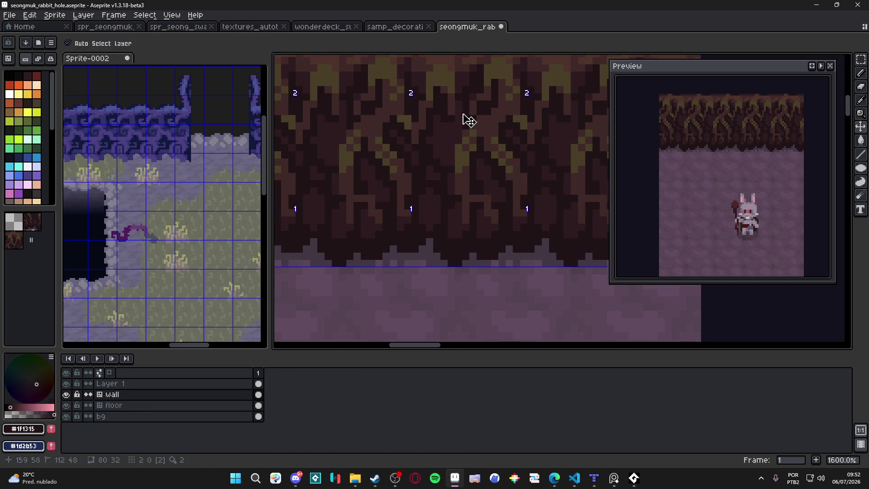
pyautogui.scroll(-1, 464, 123)
pyautogui.scroll(1, 455, 128)
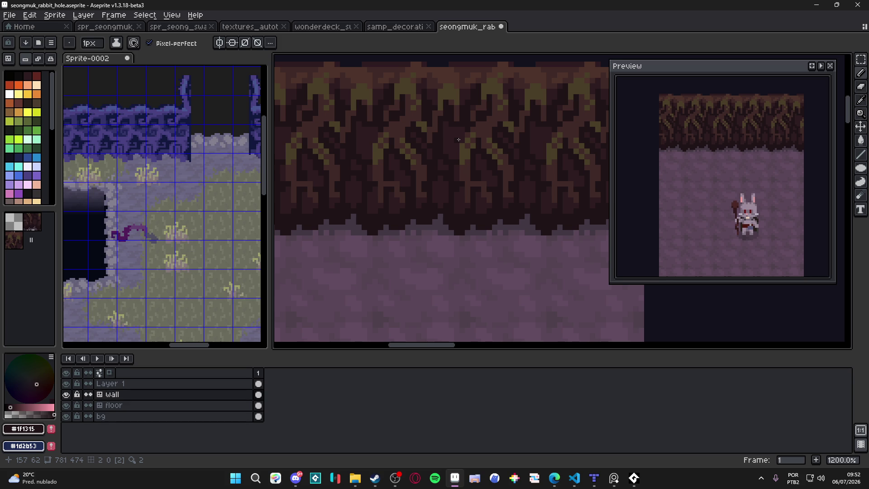
pyautogui.scroll(-3, 459, 139)
pyautogui.scroll(4, 454, 132)
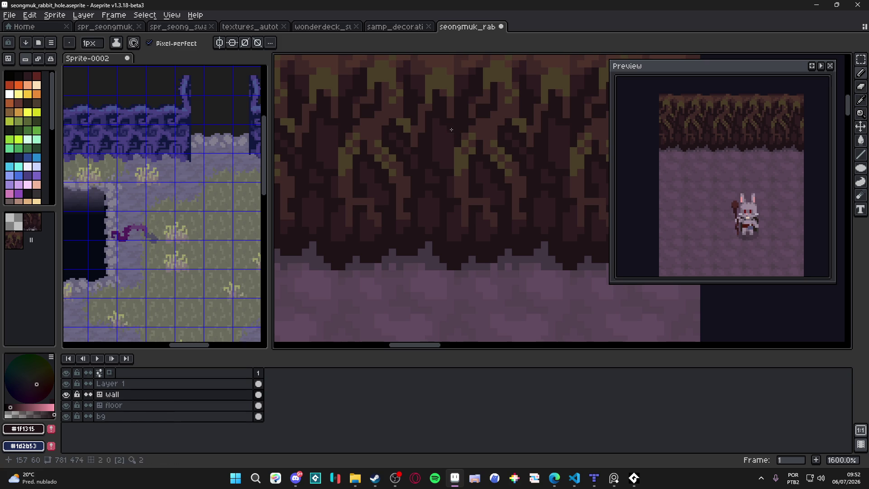
pyautogui.scroll(-1, 465, 166)
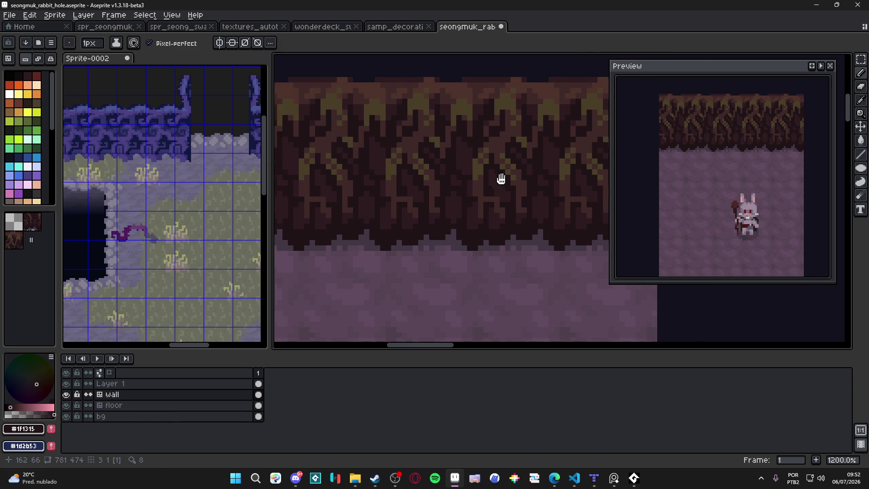
pyautogui.scroll(-3, 497, 163)
pyautogui.hotkey('ctrl', 's')
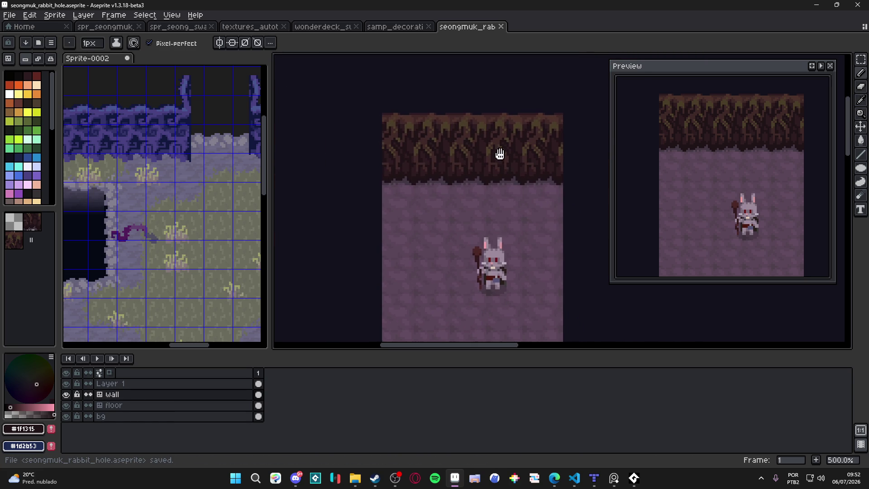
pyautogui.scroll(1, 510, 174)
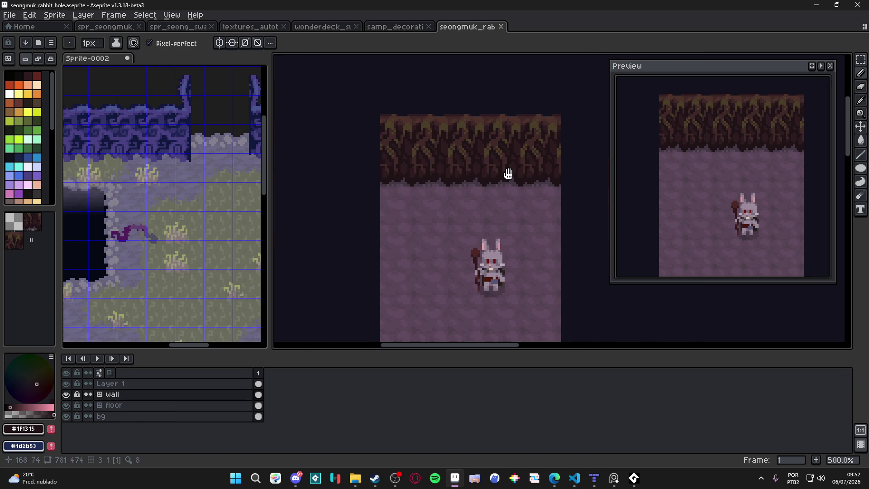
pyautogui.scroll(2, 475, 164)
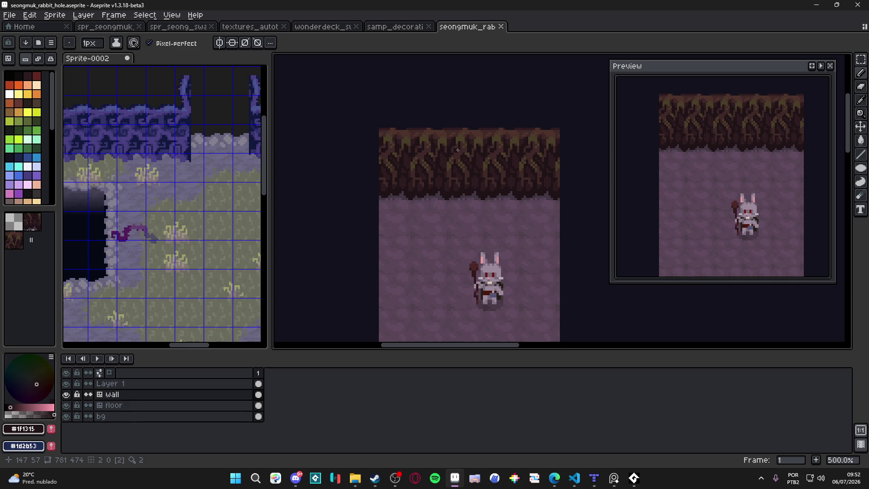
pyautogui.scroll(4, 475, 163)
# Step: Touch up the wall with two dark brown pixels and save the rabbit-hole file
pyautogui.keyDown('alt'); pyautogui.click(445, 132); pyautogui.keyUp('alt')
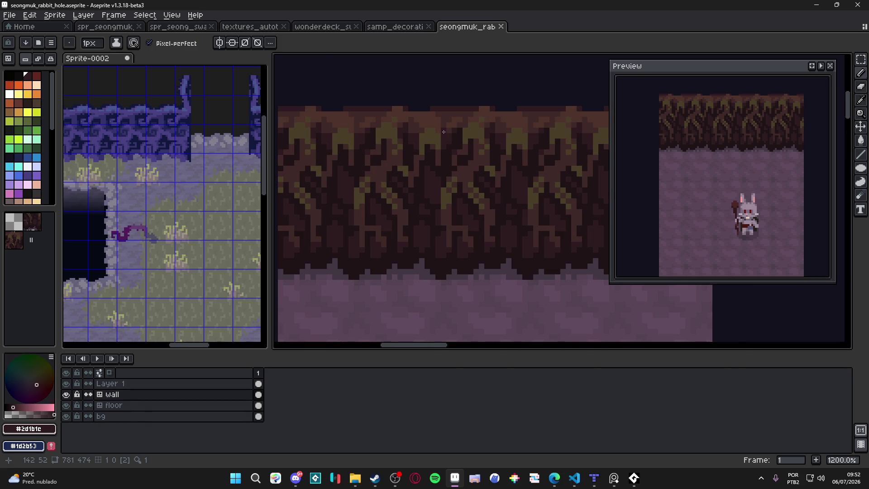
pyautogui.keyDown('alt'); pyautogui.click(444, 119); pyautogui.keyUp('alt')
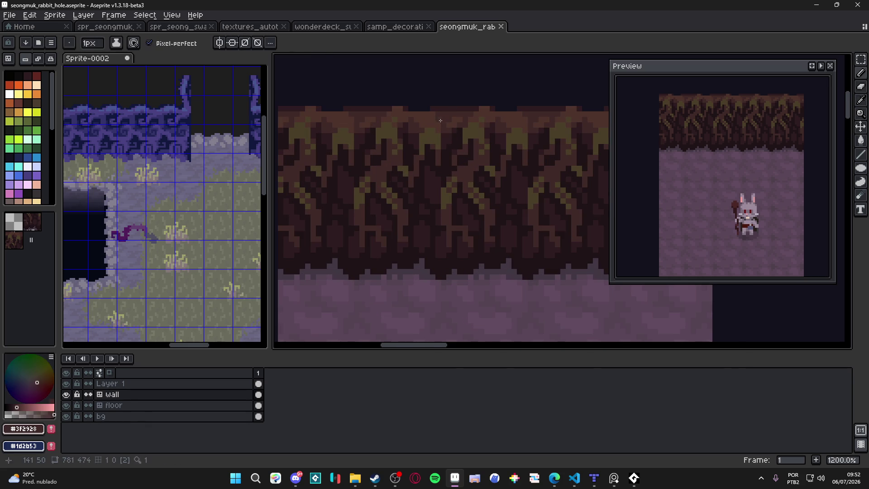
pyautogui.scroll(-3, 433, 114)
pyautogui.hotkey('ctrl', 's')
pyautogui.scroll(-1, 490, 158)
pyautogui.hscroll(1, 495, 159)
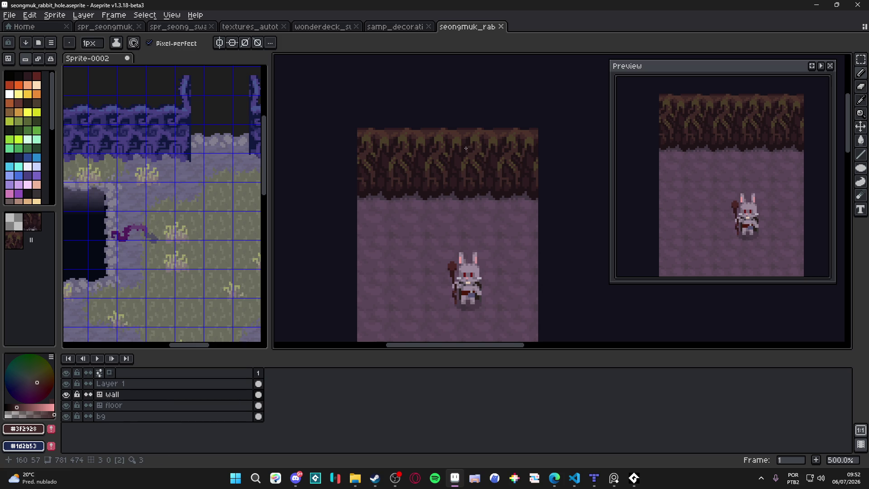
pyautogui.scroll(2, 466, 149)
pyautogui.scroll(2, 421, 170)
pyautogui.scroll(1, 397, 180)
# Step: Eyedrop the dark and darkest wall browns, resume drawing and save again
pyautogui.press('alt')
pyautogui.keyDown('alt'); pyautogui.click(390, 191); pyautogui.keyUp('alt')
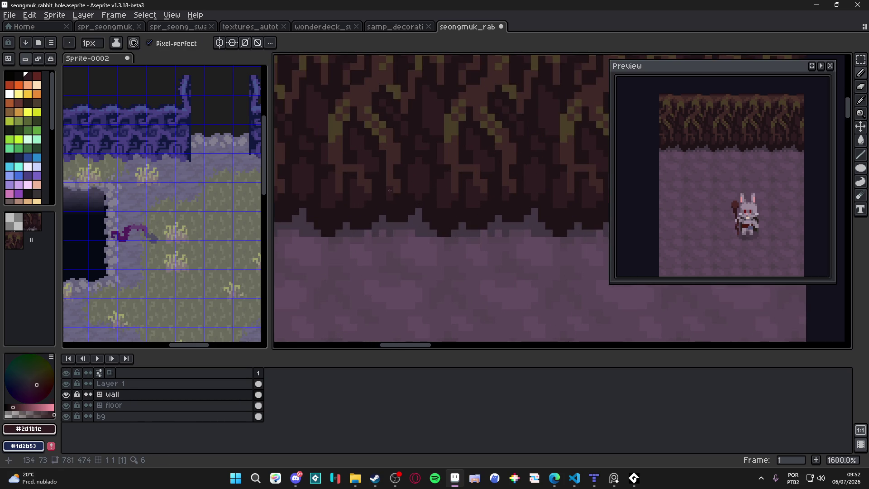
pyautogui.keyDown('alt'); pyautogui.click(387, 191); pyautogui.keyUp('alt')
pyautogui.press('alt')
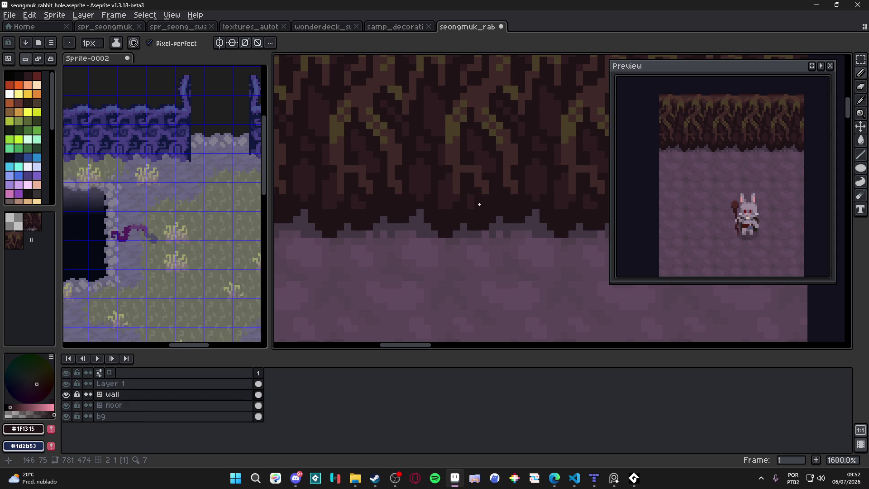
pyautogui.scroll(-3, 478, 208)
pyautogui.scroll(-2, 479, 208)
pyautogui.hotkey('ctrl', 's')
pyautogui.scroll(-2, 476, 232)
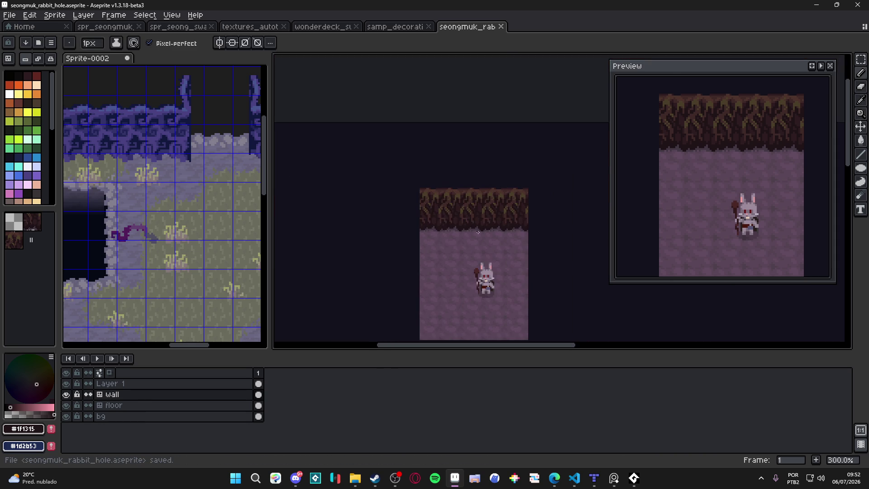
pyautogui.scroll(3, 479, 231)
pyautogui.scroll(1, 479, 231)
pyautogui.scroll(2, 479, 218)
# Step: Place brown pixels on the lower wall, undoing one stroke, then save the file
pyautogui.keyDown('alt'); pyautogui.click(479, 194); pyautogui.keyUp('alt')
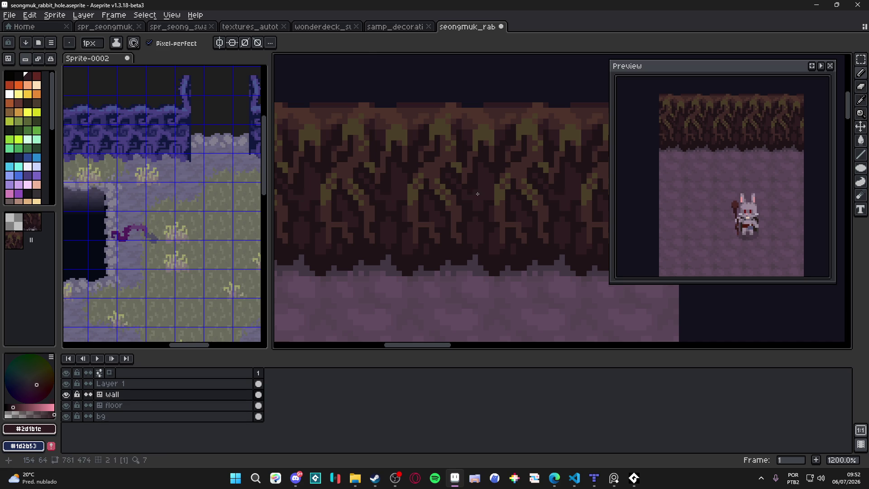
pyautogui.hotkey('ctrl', 'z')
pyautogui.keyDown('alt'); pyautogui.click(472, 197); pyautogui.keyUp('alt')
pyautogui.scroll(-3, 486, 198)
pyautogui.scroll(3, 486, 198)
pyautogui.scroll(-3, 488, 200)
pyautogui.hotkey('ctrl', 's')
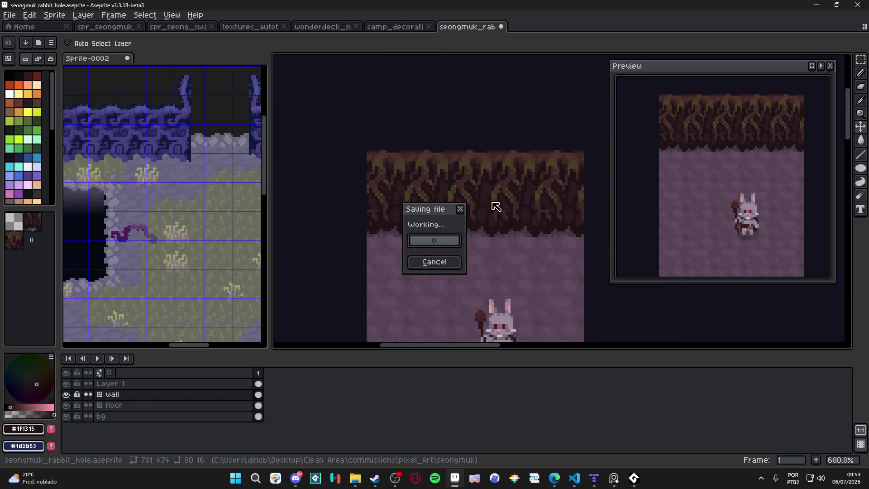
pyautogui.scroll(1, 496, 208)
pyautogui.scroll(-2, 506, 217)
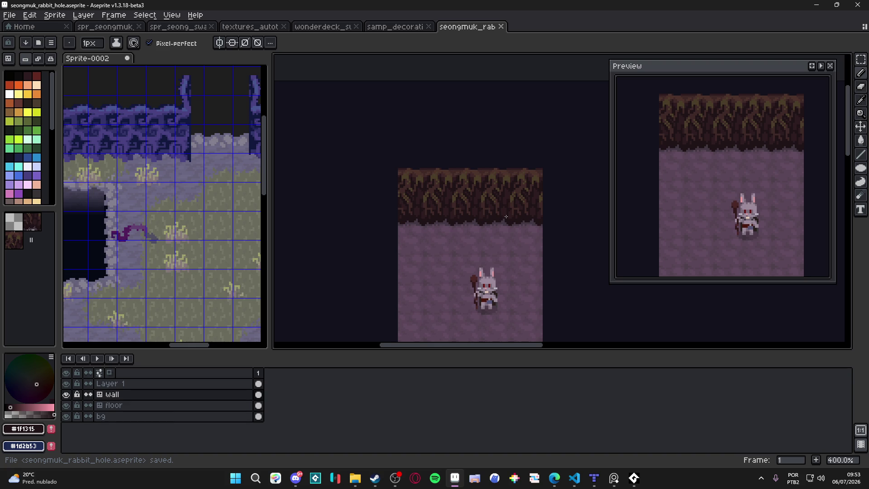
pyautogui.scroll(-1, 506, 217)
pyautogui.scroll(1, 492, 203)
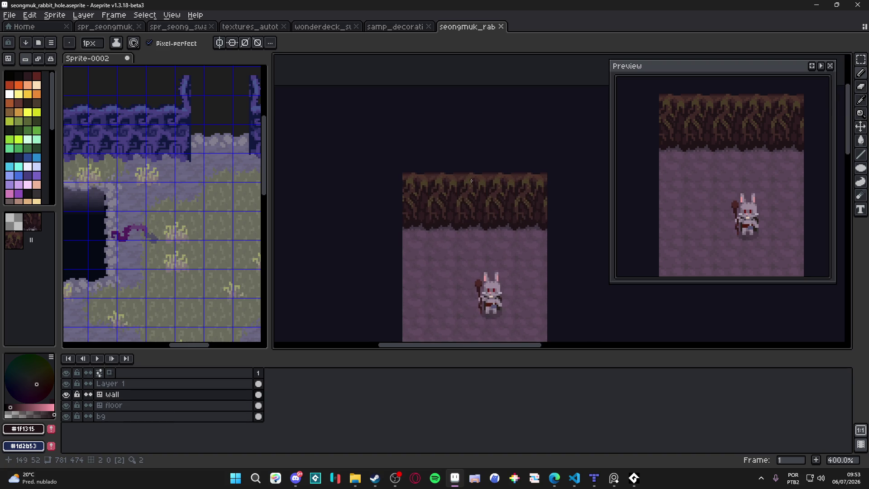
pyautogui.scroll(1, 470, 185)
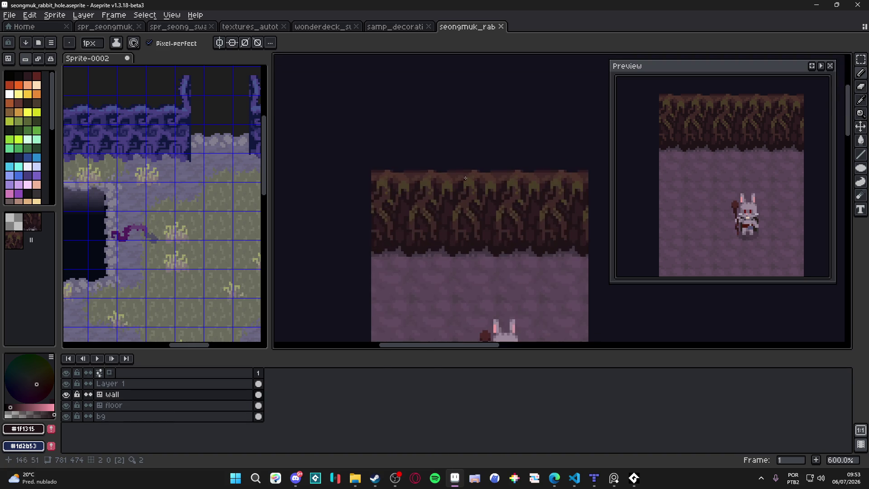
pyautogui.scroll(1, 471, 188)
pyautogui.scroll(1, 478, 194)
pyautogui.press('v')
pyautogui.press('b')
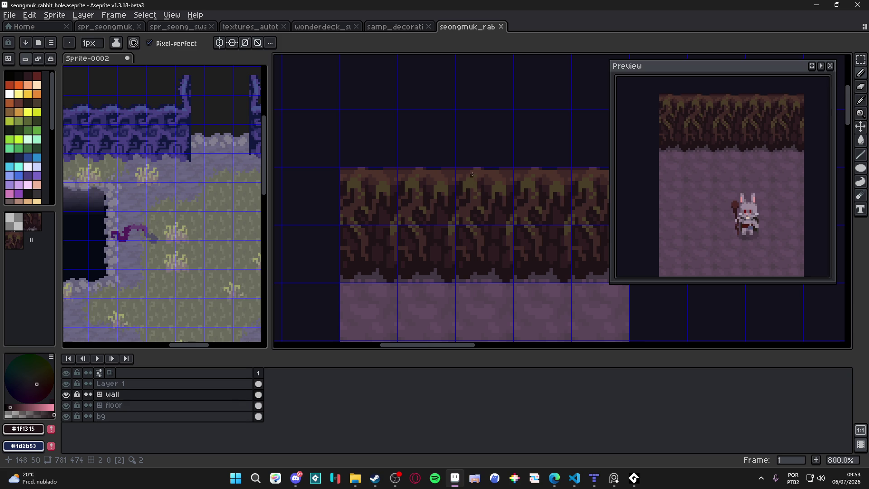
pyautogui.scroll(2, 472, 165)
pyautogui.scroll(1, 468, 169)
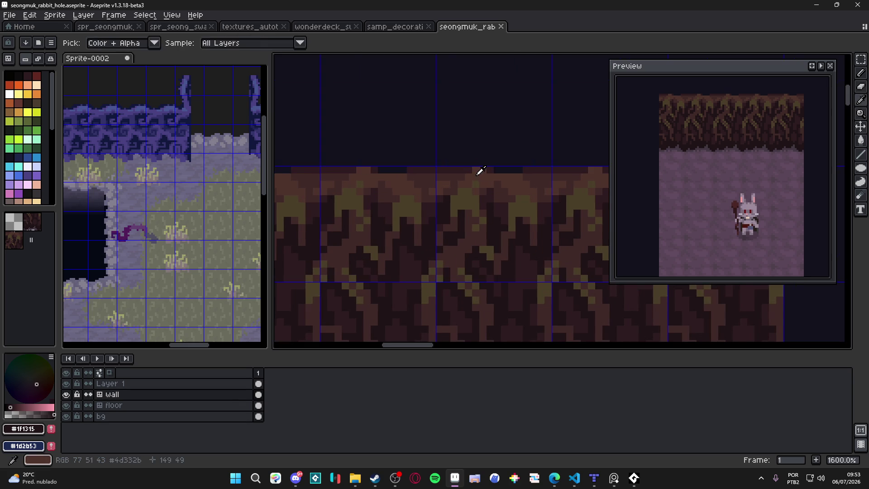
# Step: Sample the wall browns and draw a short lighter-brown line along the wall's top edge
pyautogui.keyDown('alt'); pyautogui.click(466, 171); pyautogui.keyUp('alt')
pyautogui.scroll(-1, 469, 170)
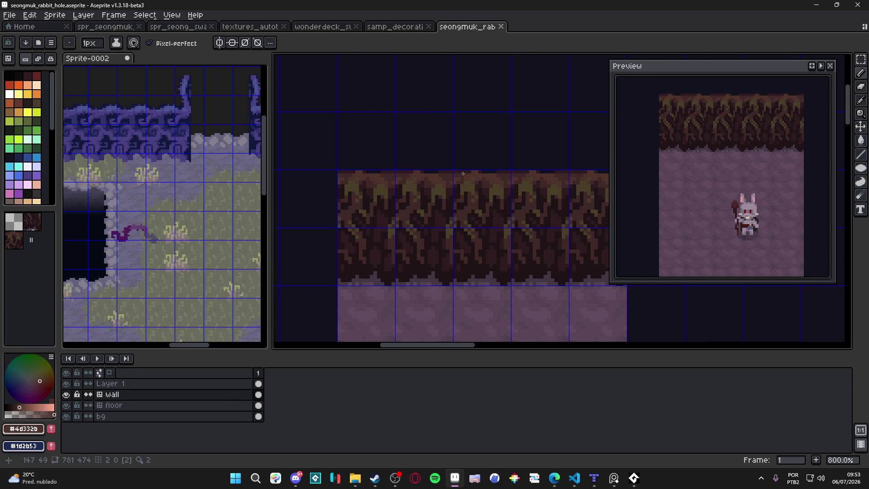
pyautogui.scroll(1, 466, 173)
pyautogui.keyDown('alt'); pyautogui.click(411, 171); pyautogui.keyUp('alt')
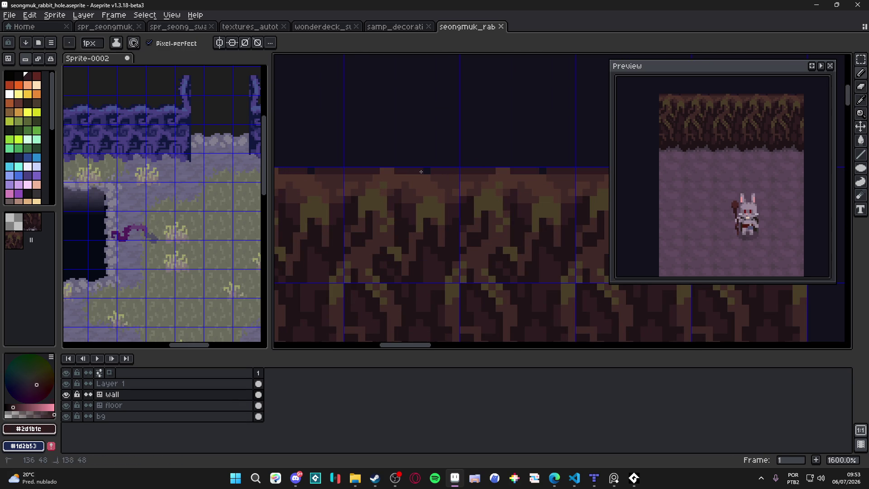
pyautogui.keyDown('alt'); pyautogui.click(423, 170); pyautogui.keyUp('alt')
pyautogui.moveTo(422, 171); pyautogui.dragTo(406, 171)
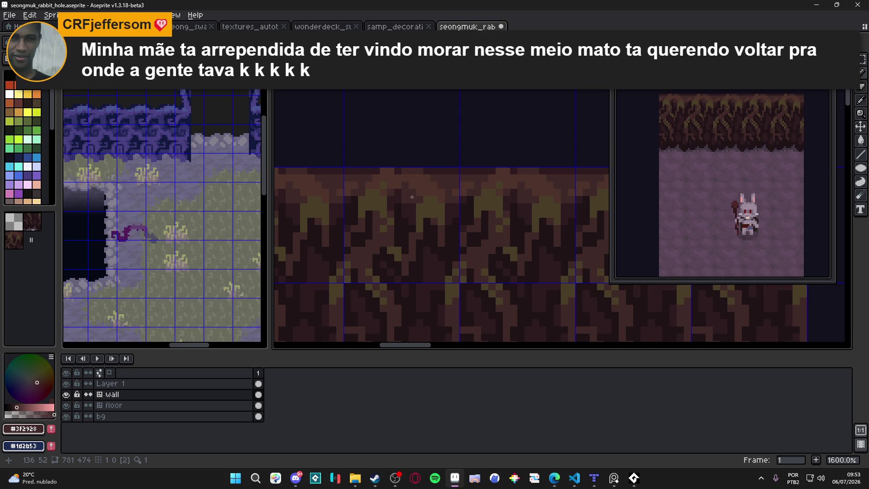
pyautogui.scroll(-2, 400, 195)
pyautogui.scroll(-1, 397, 192)
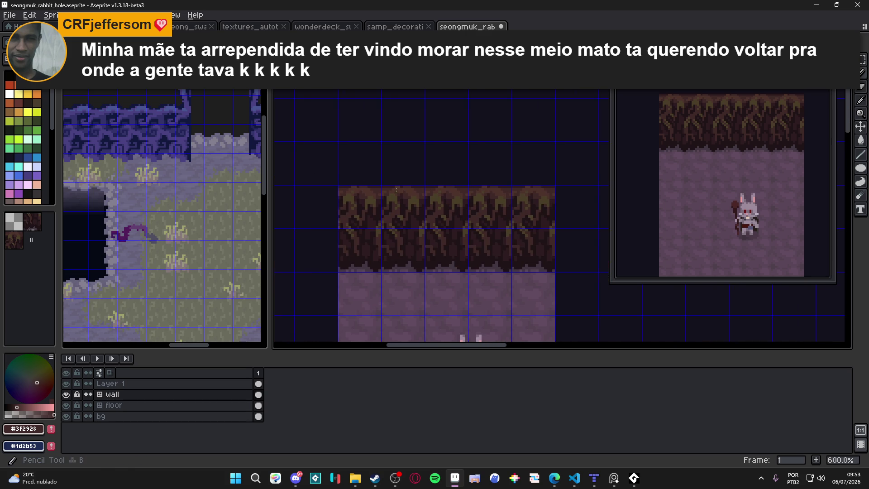
pyautogui.scroll(1, 398, 192)
pyautogui.scroll(2, 401, 197)
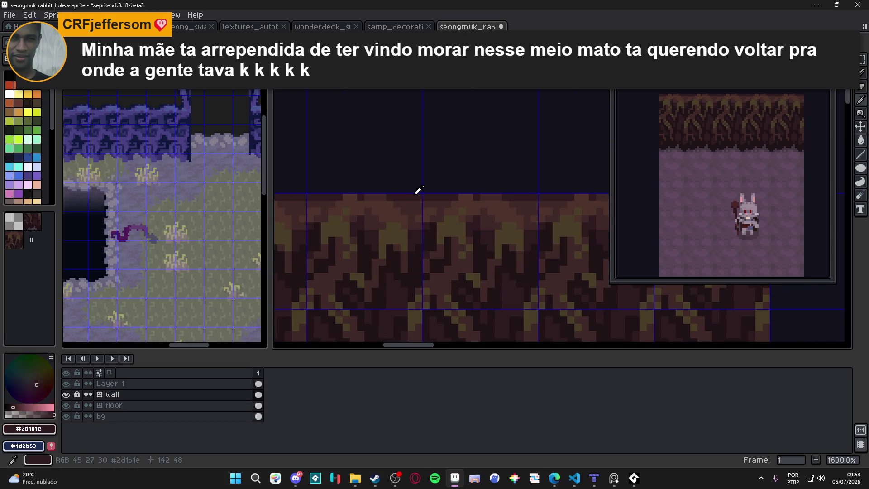
# Step: Erase a few pixels along the tile strip's top edge with the Eraser and save the file
pyautogui.press('e')
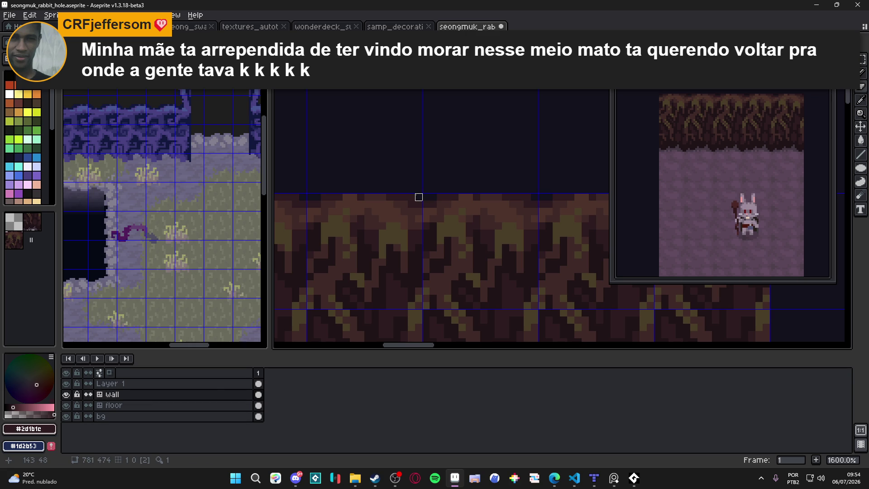
pyautogui.moveTo(417, 197); pyautogui.dragTo(404, 196)
pyautogui.scroll(-1, 404, 197)
pyautogui.scroll(1, 434, 199)
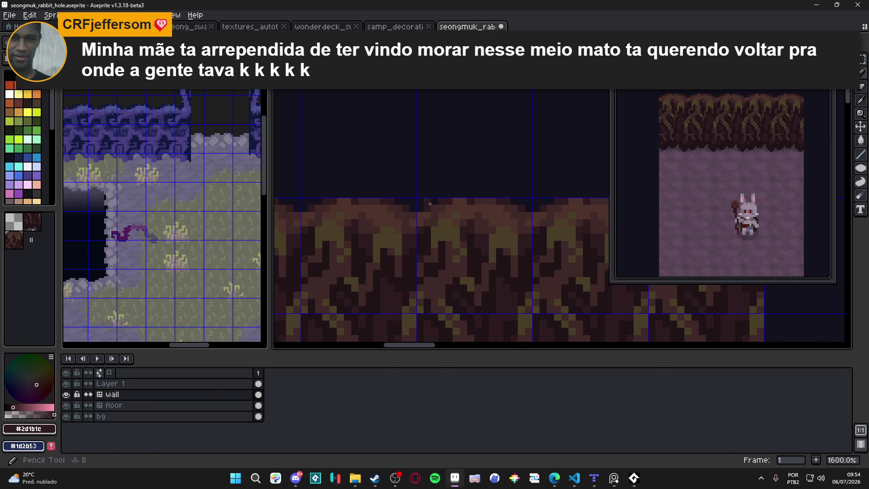
pyautogui.scroll(-1, 417, 200)
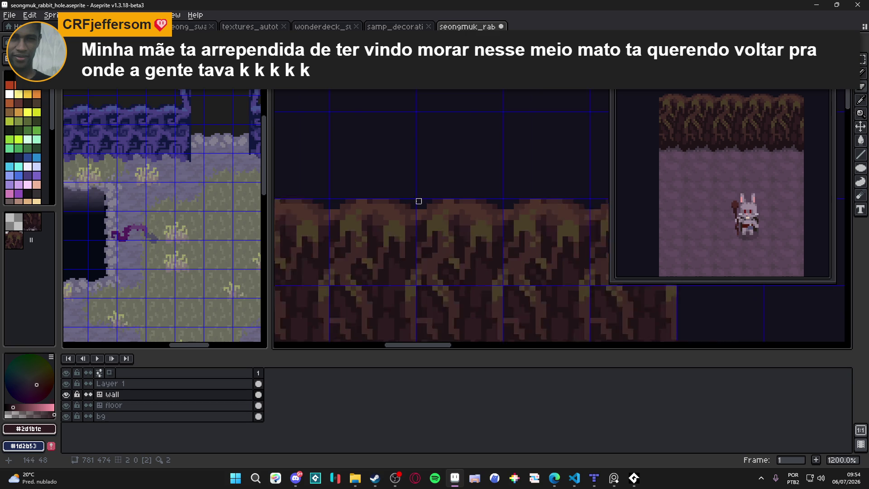
pyautogui.scroll(-2, 417, 201)
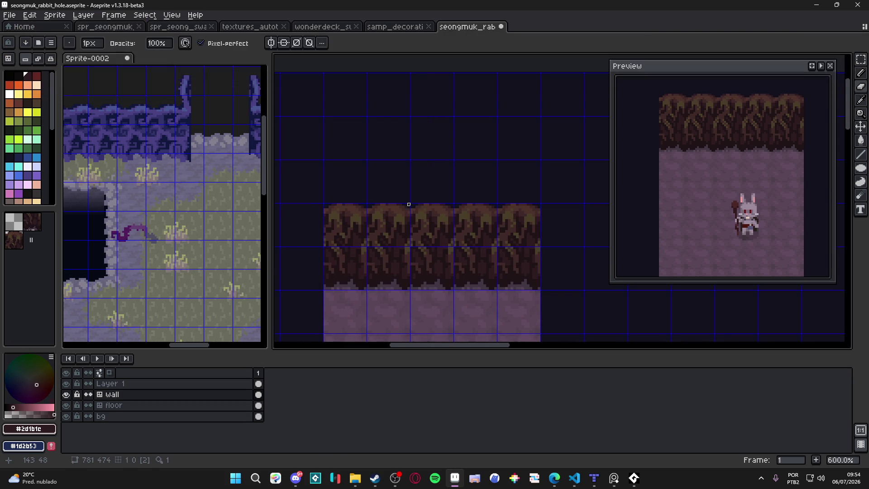
pyautogui.scroll(-1, 418, 207)
pyautogui.scroll(-1, 420, 237)
pyautogui.hotkey('ctrl', 's')
pyautogui.scroll(-1, 421, 258)
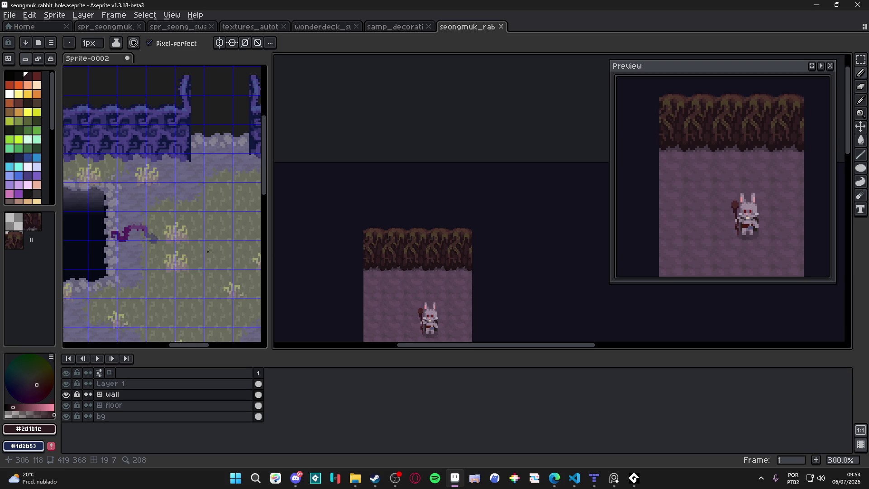
pyautogui.scroll(-1, 208, 250)
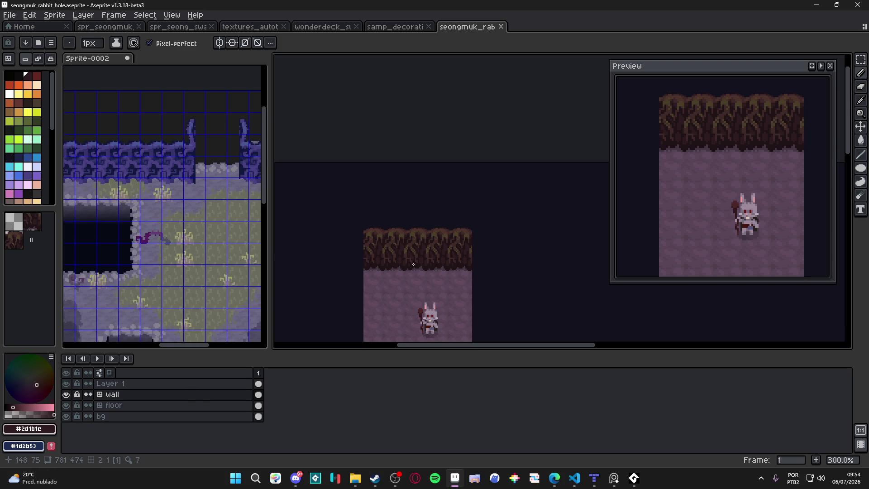
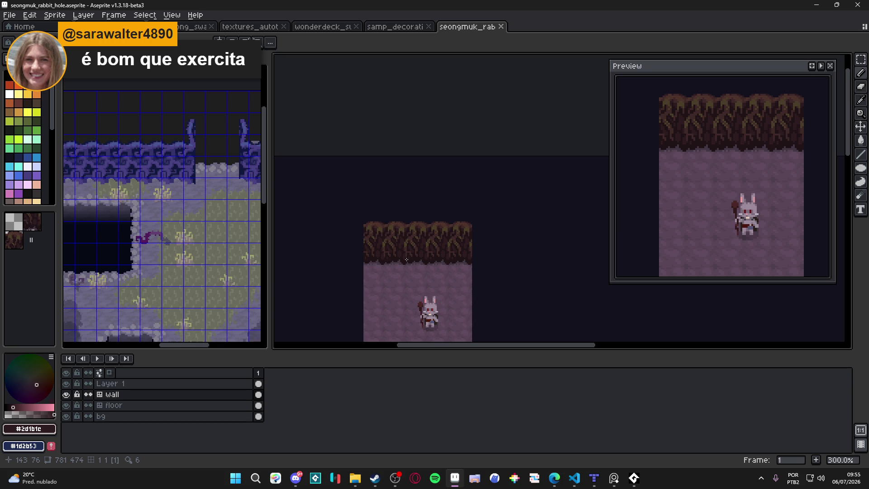
# Step: Save the tileset, then sample the olive #4b3e29 and dark brown #3f2928 from the wall roots
pyautogui.hotkey('ctrl', 's')
pyautogui.scroll(-2, 414, 224)
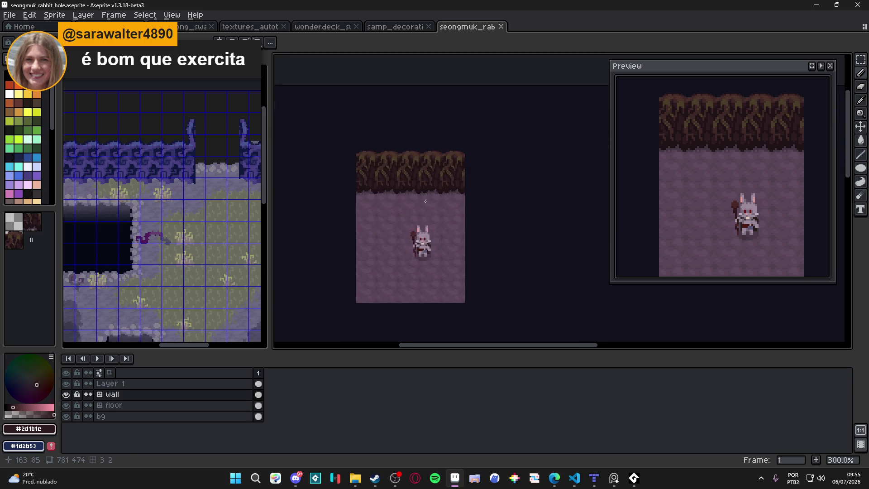
pyautogui.scroll(3, 420, 195)
pyautogui.scroll(1, 421, 194)
pyautogui.scroll(-2, 421, 196)
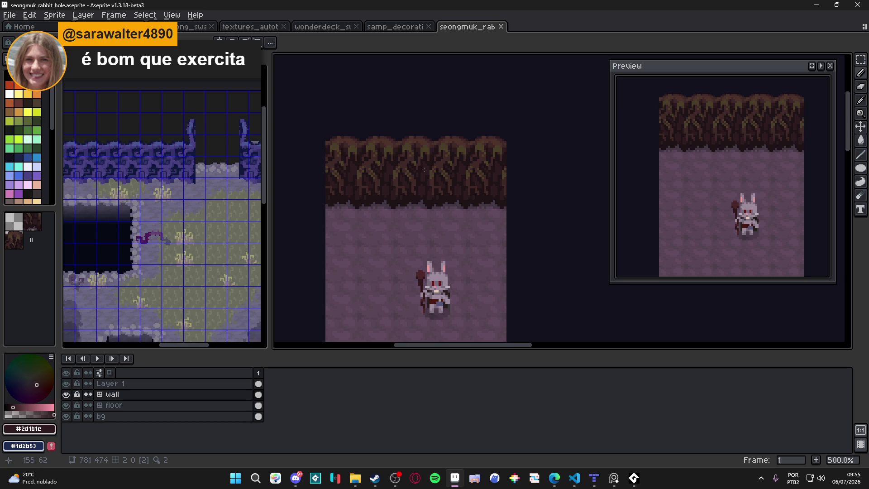
pyautogui.scroll(5, 424, 170)
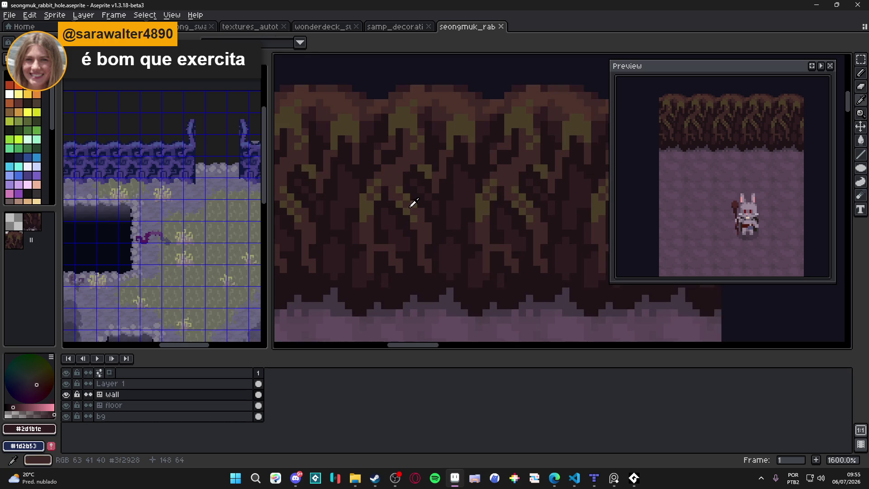
pyautogui.keyDown('alt'); pyautogui.click(407, 202); pyautogui.keyUp('alt')
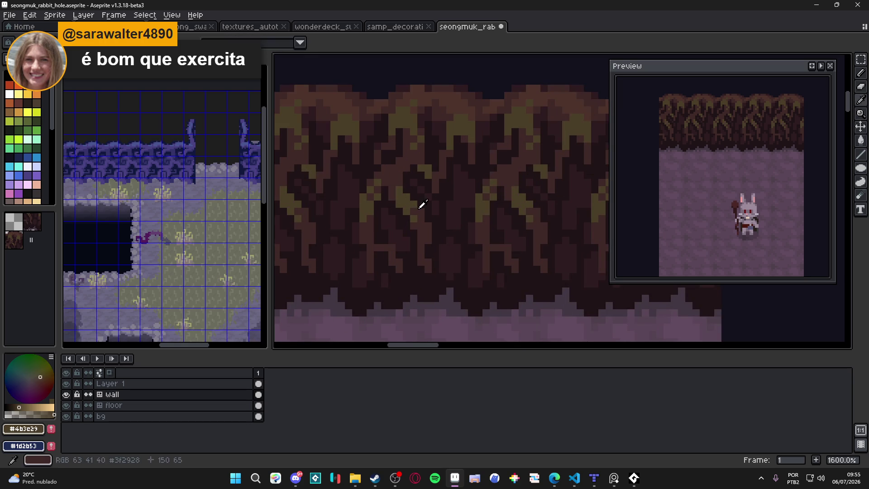
pyautogui.keyDown('alt'); pyautogui.click(419, 208); pyautogui.keyUp('alt')
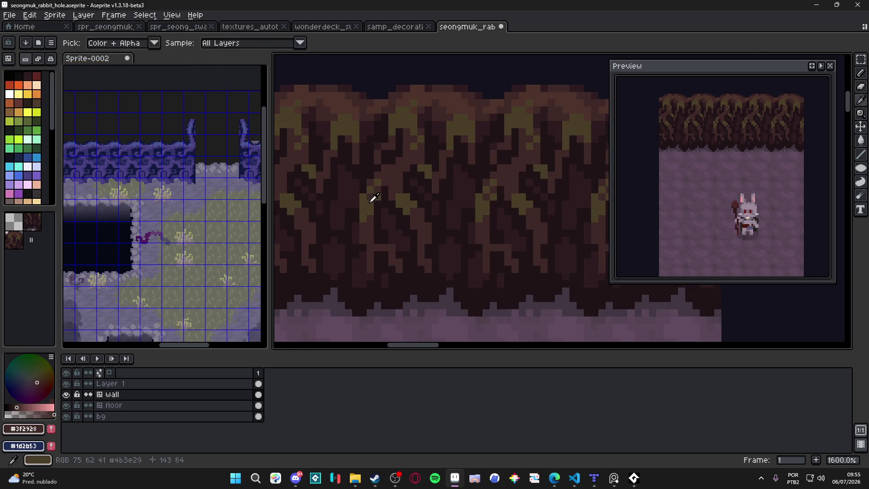
pyautogui.keyDown('alt'); pyautogui.click(374, 194); pyautogui.keyUp('alt')
pyautogui.keyDown('alt'); pyautogui.click(373, 216); pyautogui.keyUp('alt')
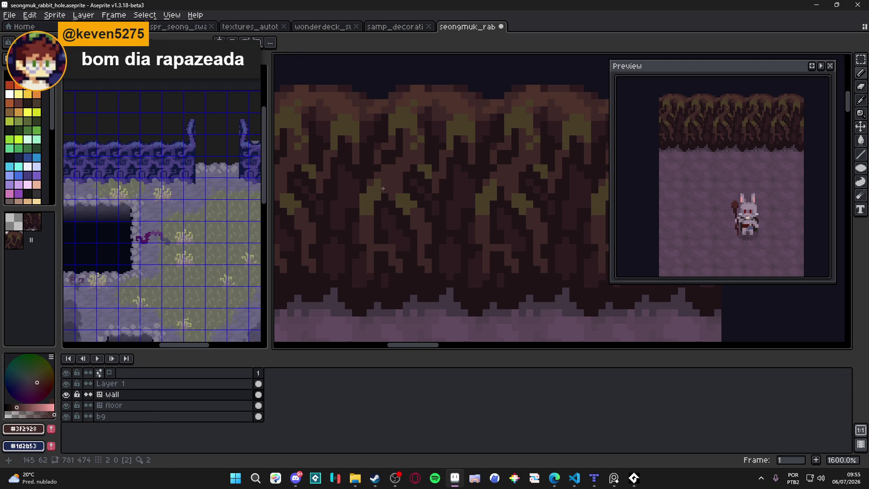
pyautogui.scroll(2, 381, 187)
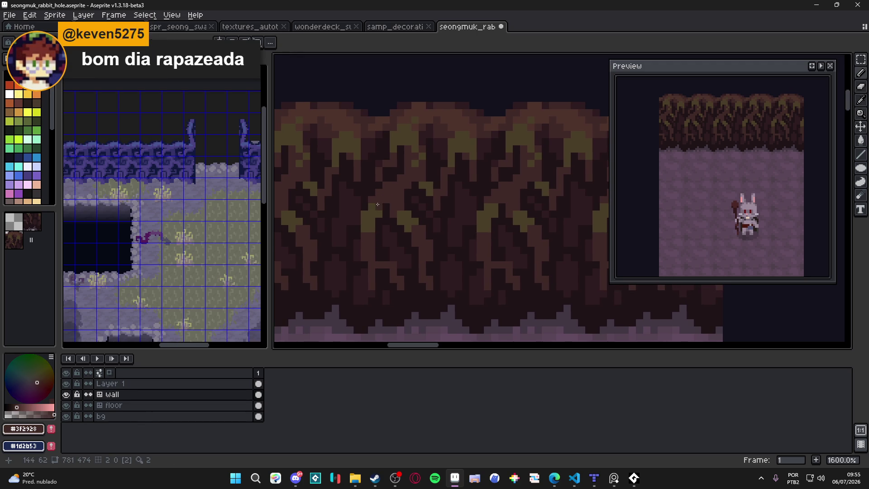
# Step: Pick the olive #4b3e29 and reddish brown #4d332b shades and save the tileset again
pyautogui.press('m')
pyautogui.scroll(4, 408, 192)
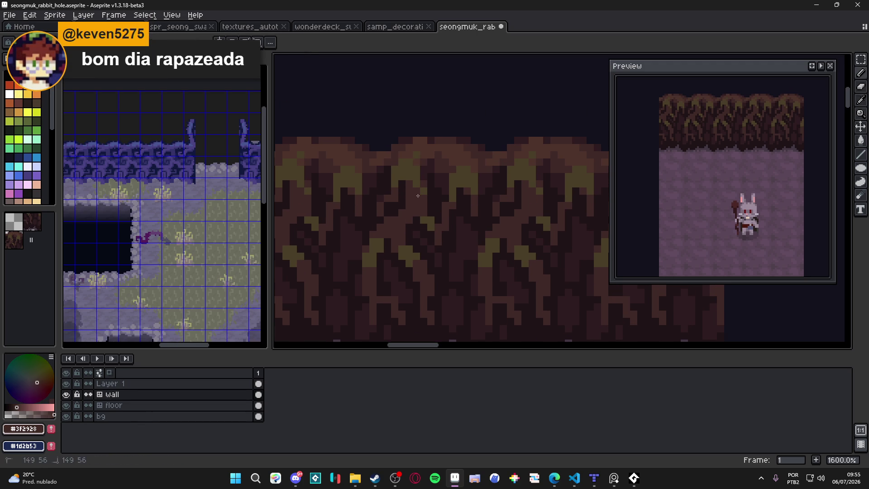
pyautogui.keyDown('alt'); pyautogui.click(418, 193); pyautogui.keyUp('alt')
pyautogui.keyDown('alt'); pyautogui.click(416, 154); pyautogui.keyUp('alt')
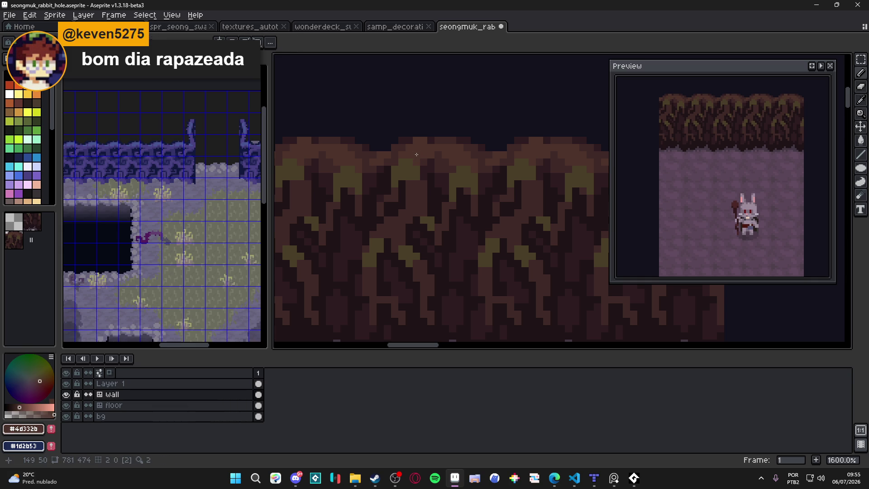
pyautogui.keyDown('alt'); pyautogui.click(411, 158); pyautogui.keyUp('alt')
pyautogui.hotkey('ctrl', 's')
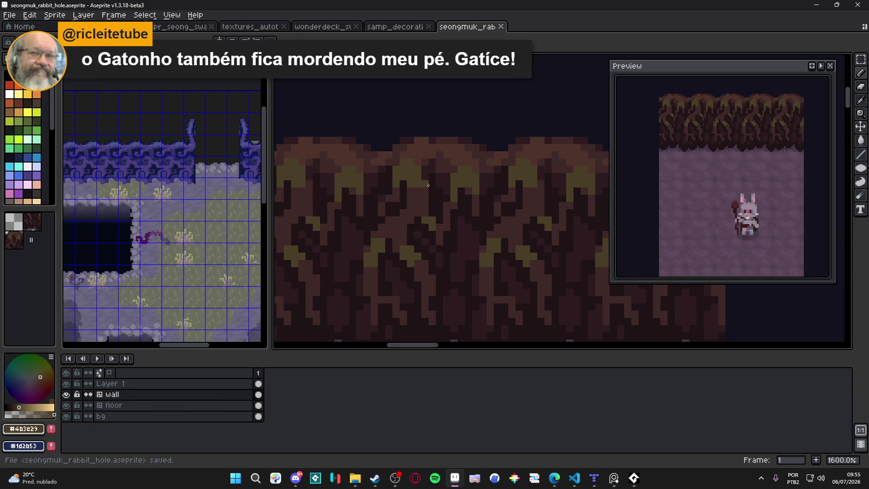
pyautogui.scroll(-3, 446, 194)
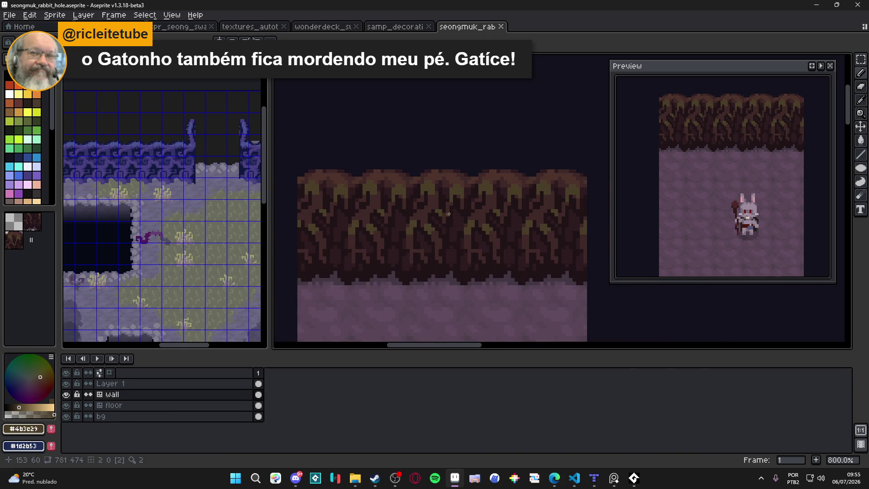
pyautogui.scroll(3, 423, 225)
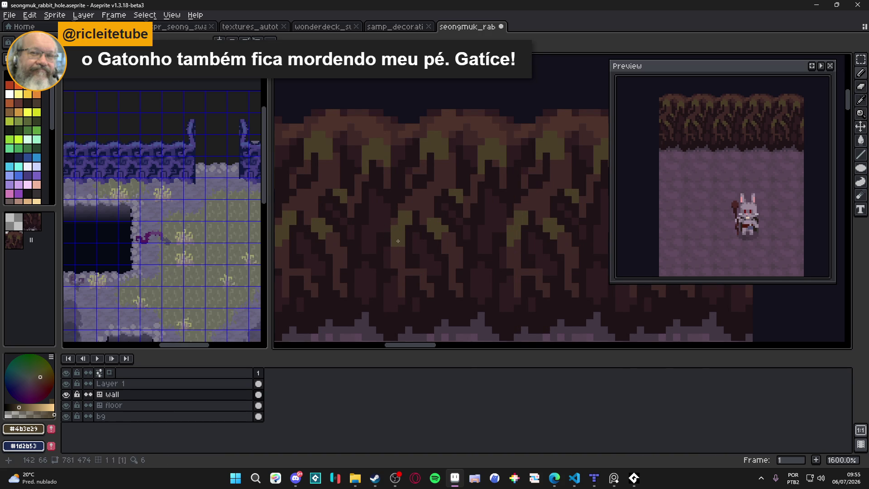
# Step: Repaint a wall pixel, save, and darken part of the roots in dark brown #3f2928
pyautogui.click(429, 232)
pyautogui.scroll(2, 429, 231)
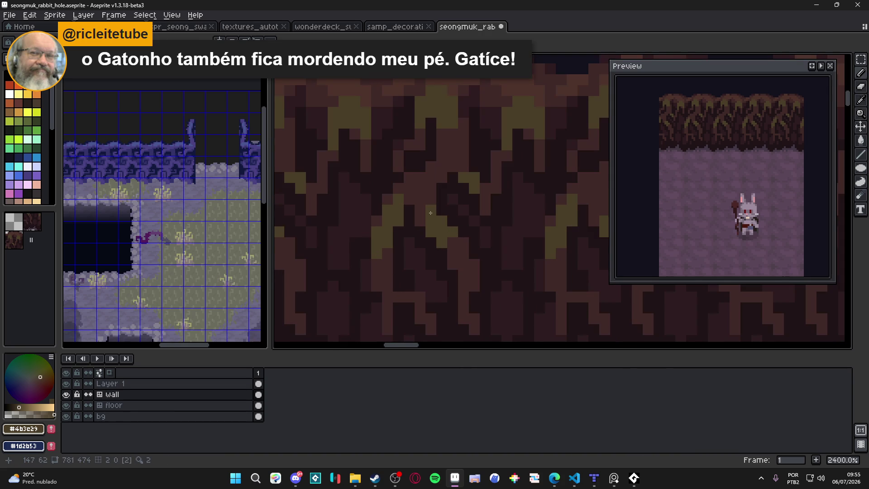
pyautogui.scroll(-2, 454, 252)
pyautogui.hotkey('ctrl', 's')
pyautogui.scroll(2, 448, 224)
pyautogui.scroll(1, 459, 167)
pyautogui.scroll(-3, 459, 166)
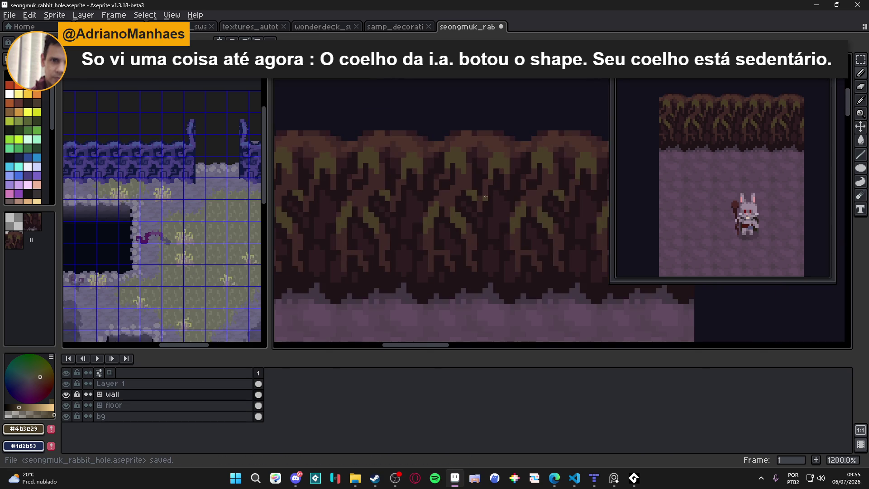
pyautogui.moveTo(485, 198); pyautogui.dragTo(477, 194)
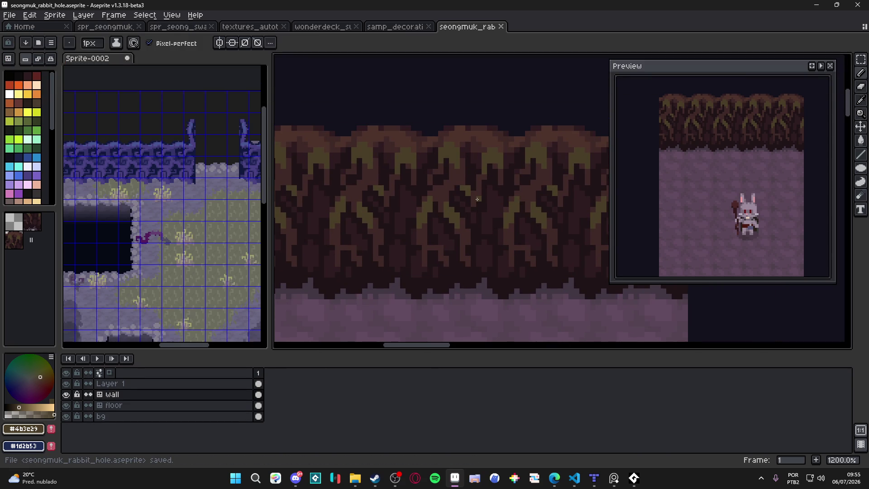
pyautogui.scroll(-1, 477, 198)
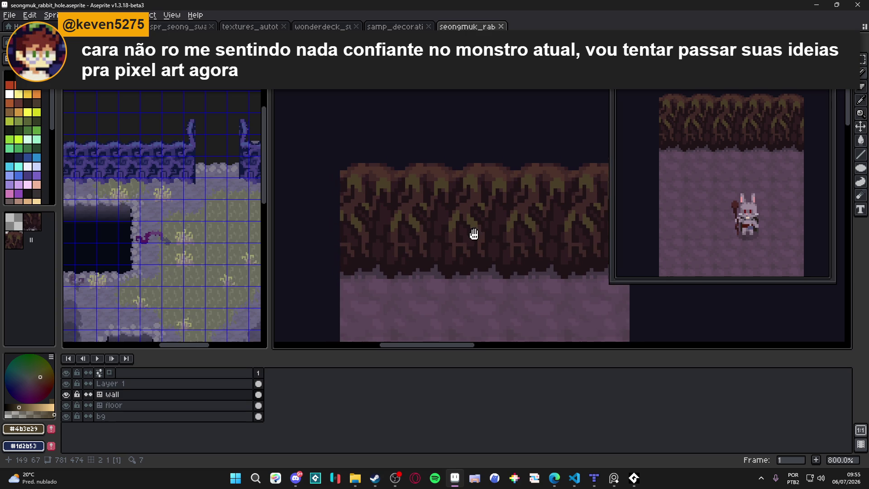
pyautogui.moveTo(448, 233); pyautogui.dragTo(471, 239)
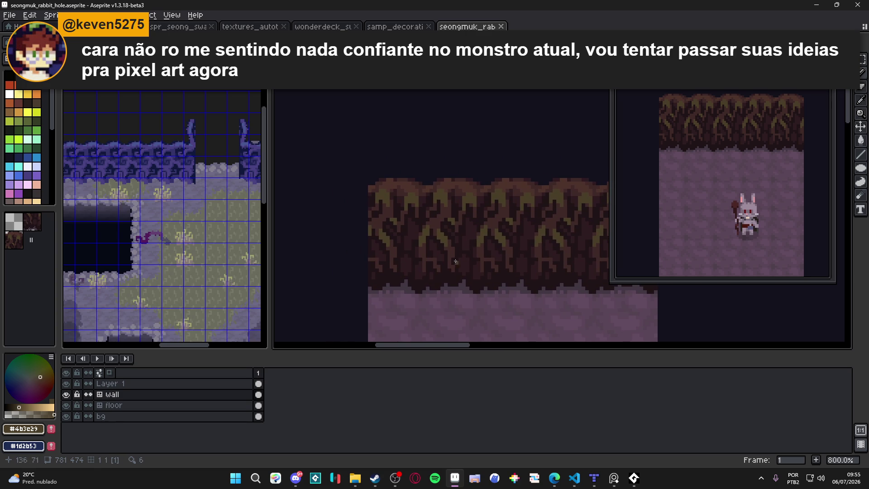
pyautogui.scroll(1, 442, 236)
pyautogui.scroll(1, 443, 237)
pyautogui.keyDown('alt'); pyautogui.click(439, 210); pyautogui.keyUp('alt')
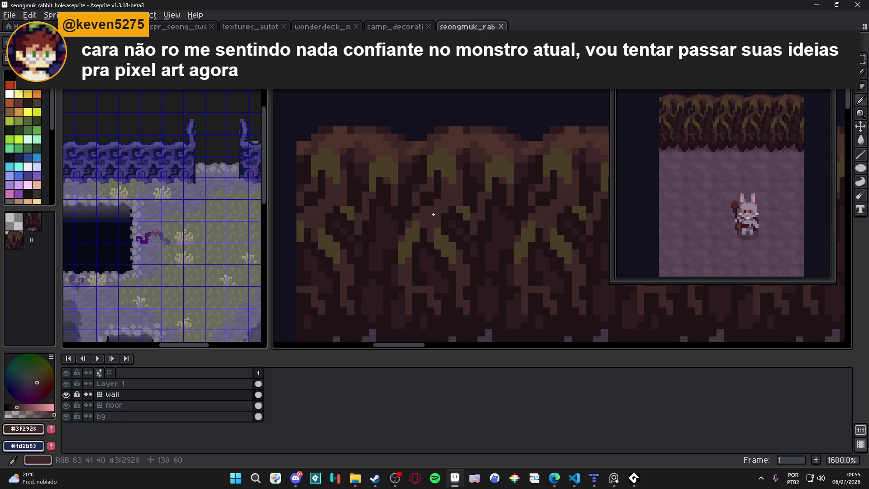
pyautogui.moveTo(409, 240); pyautogui.dragTo(444, 240)
pyautogui.scroll(-3, 448, 245)
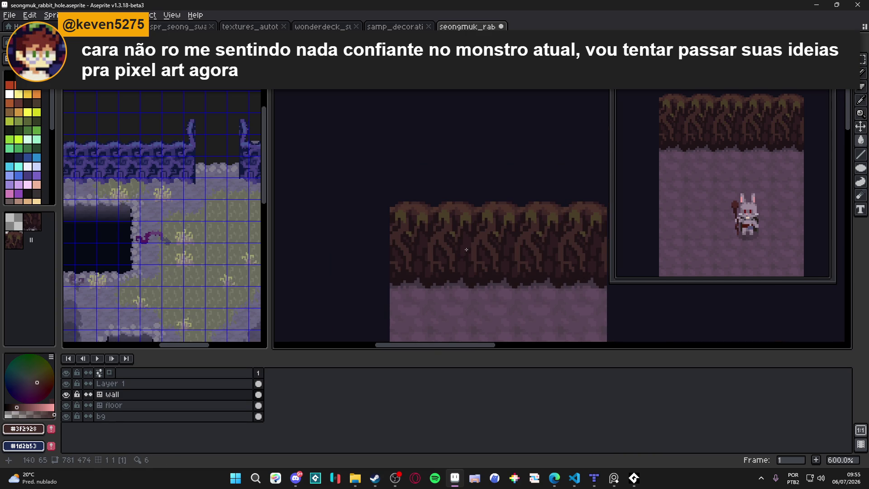
pyautogui.scroll(2, 466, 249)
pyautogui.scroll(2, 465, 248)
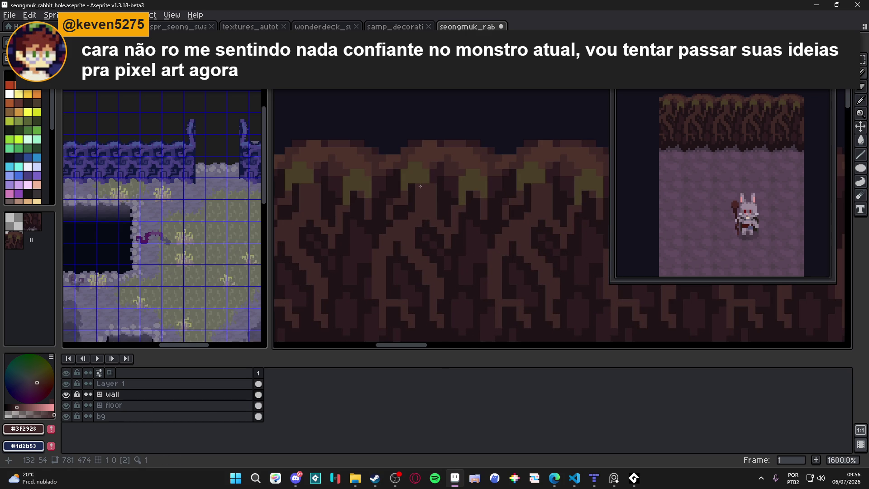
# Step: Add a couple of near-black #1f1315 pixels on the roots' top edge, sampling the browns around them
pyautogui.moveTo(420, 186); pyautogui.dragTo(438, 202)
pyautogui.keyDown('alt'); pyautogui.click(440, 194); pyautogui.keyUp('alt')
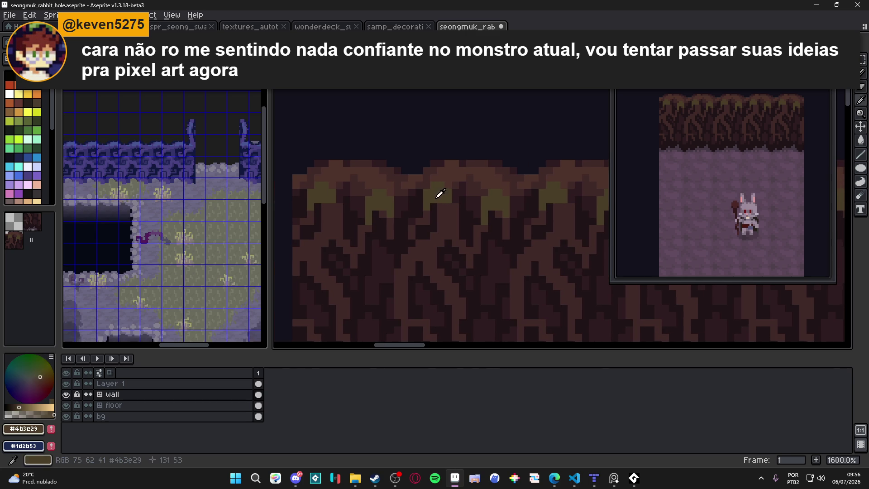
pyautogui.keyDown('alt'); pyautogui.click(396, 182); pyautogui.keyUp('alt')
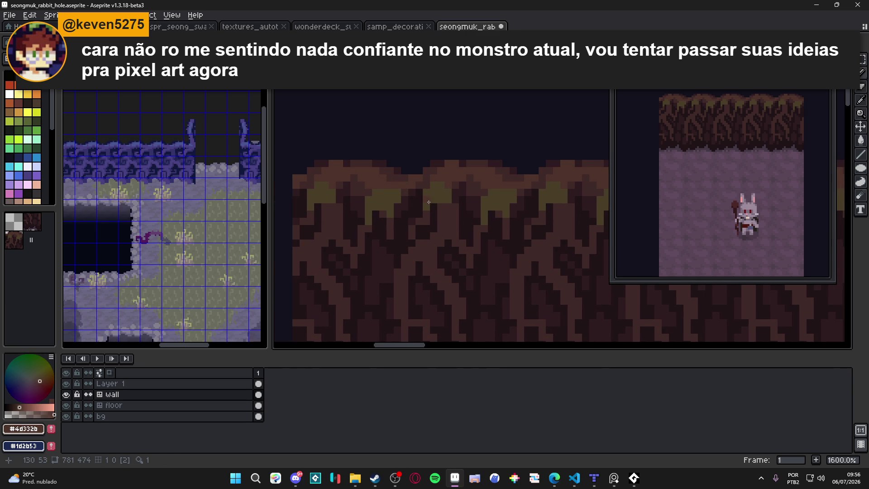
pyautogui.keyDown('alt'); pyautogui.click(423, 193); pyautogui.keyUp('alt')
pyautogui.click(423, 181)
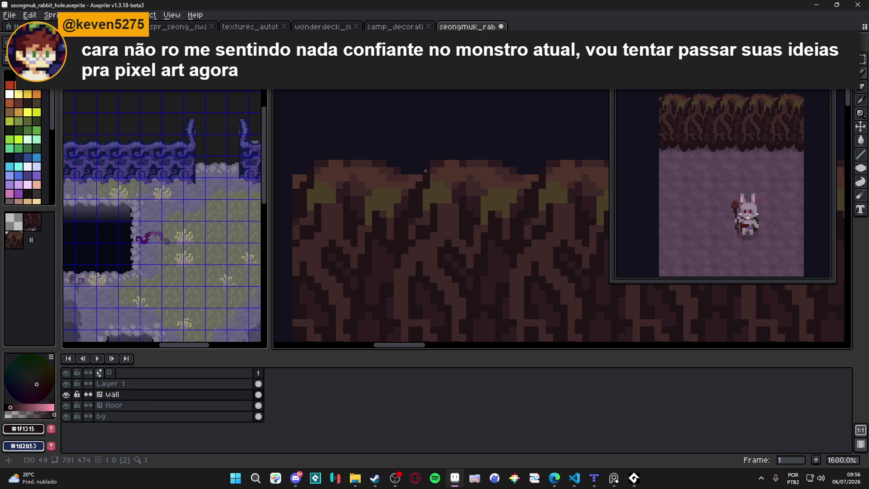
pyautogui.keyDown('alt'); pyautogui.click(425, 182); pyautogui.keyUp('alt')
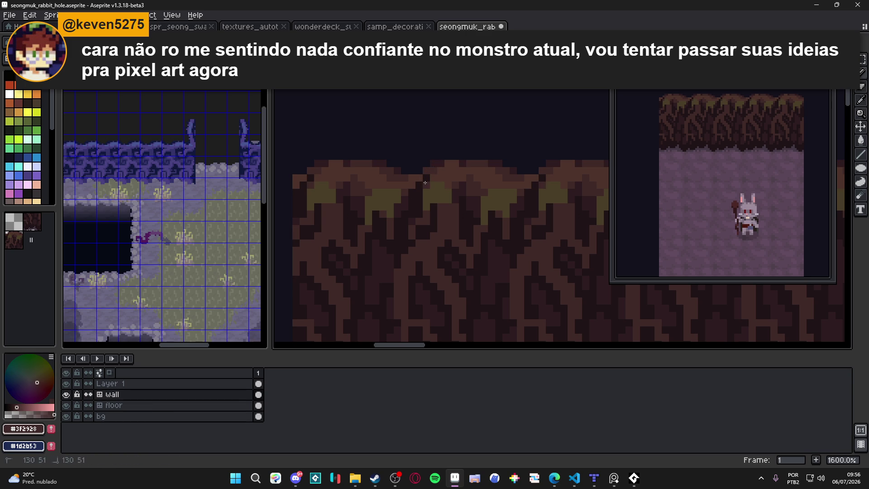
pyautogui.keyDown('alt'); pyautogui.click(426, 172); pyautogui.keyUp('alt')
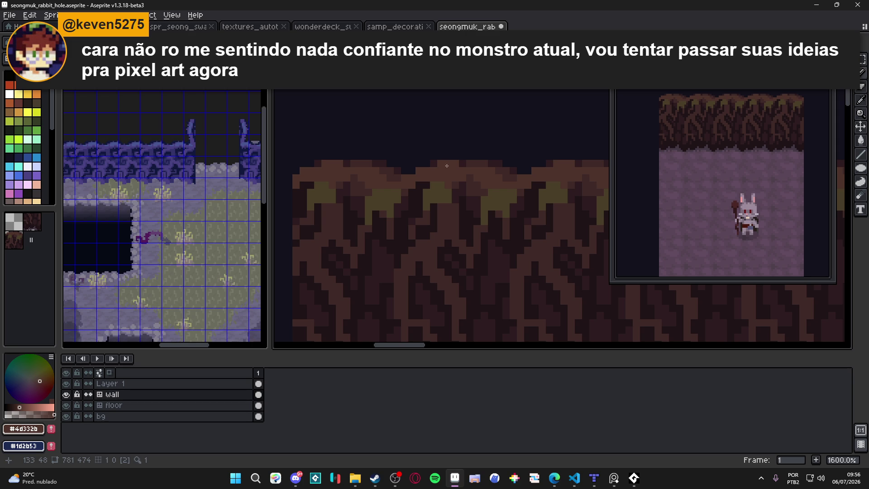
pyautogui.press('Tab')
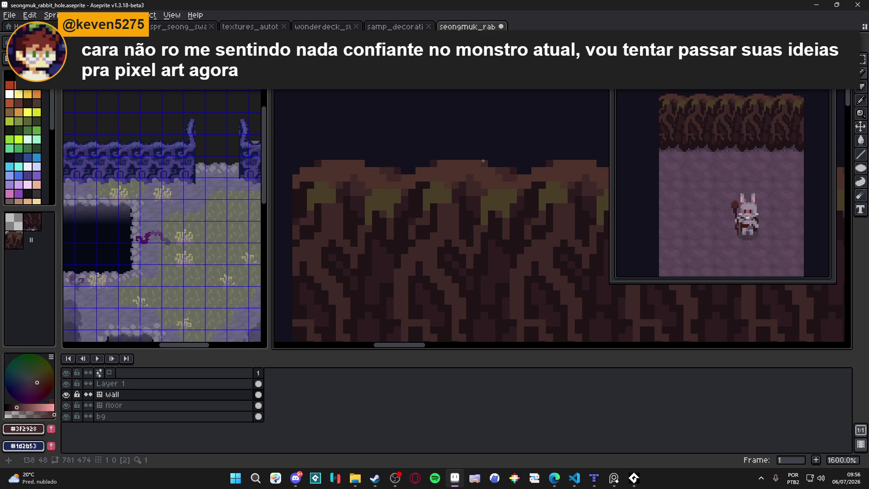
pyautogui.scroll(-3, 465, 172)
pyautogui.scroll(2, 465, 172)
pyautogui.scroll(-3, 437, 163)
pyautogui.press('e')
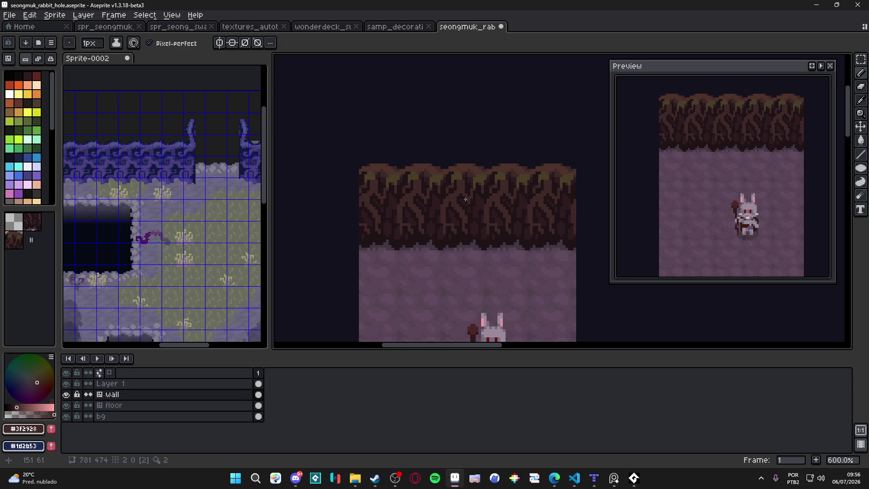
# Step: Paint darkest brown #2d1b1c pixels along the wall's top edge with a 2px then 1px brush
pyautogui.moveTo(465, 193); pyautogui.dragTo(457, 192)
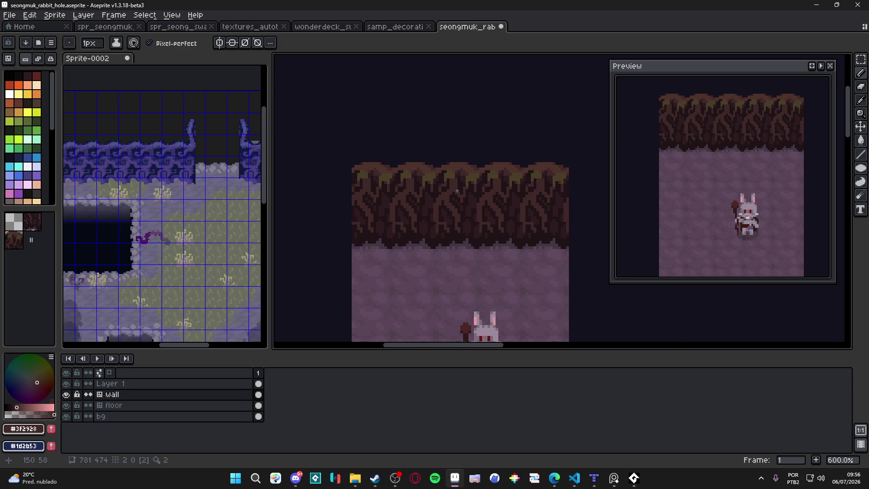
pyautogui.scroll(2, 457, 191)
pyautogui.scroll(2, 462, 180)
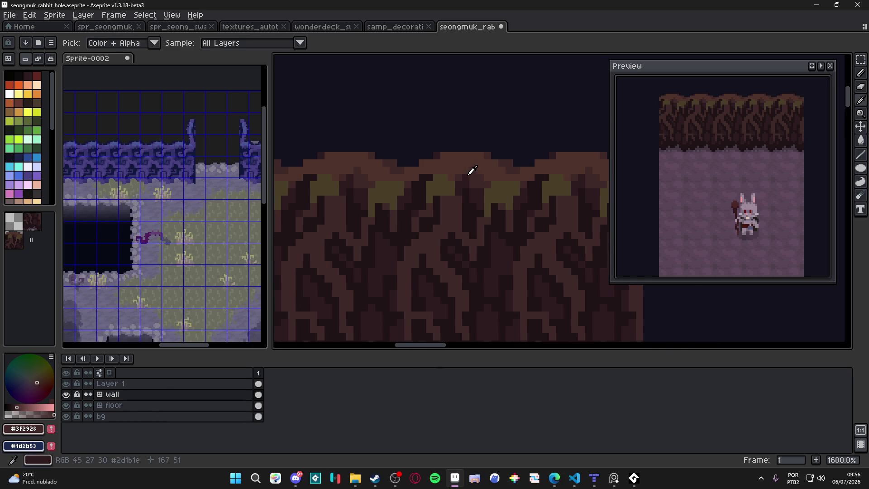
pyautogui.keyDown('alt'); pyautogui.click(468, 170); pyautogui.keyUp('alt')
pyautogui.press('+')
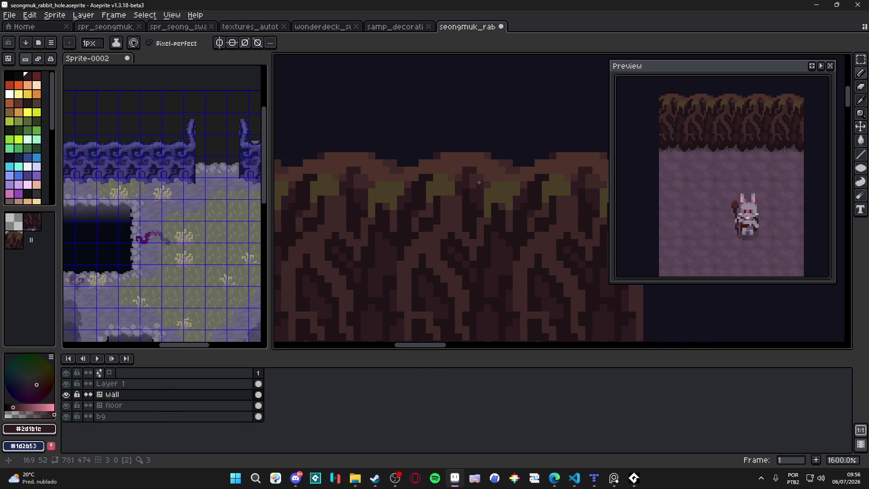
pyautogui.click(480, 182)
pyautogui.press('-')
pyautogui.click(483, 184)
pyautogui.click(458, 177)
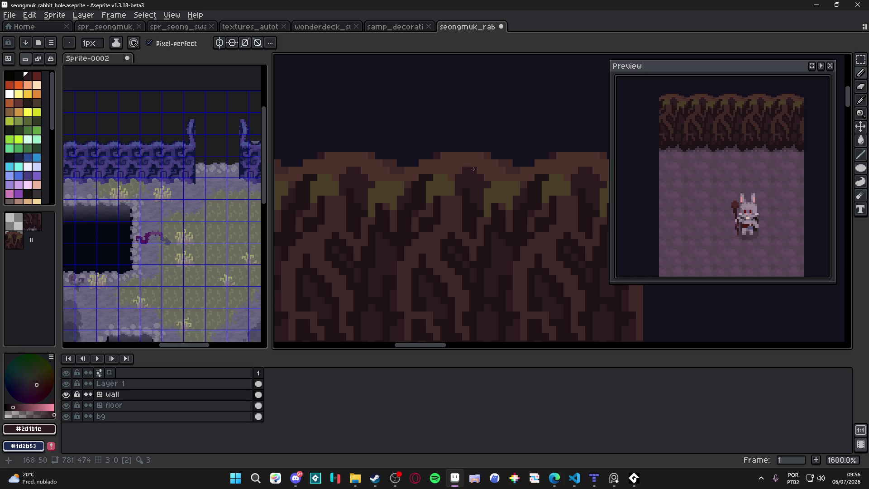
# Step: Sample dark brown #3f2928 then olive-brown #4b3e29 and paint a highlight on the root tips
pyautogui.keyDown('alt'); pyautogui.click(478, 170); pyautogui.keyUp('alt')
pyautogui.press('+')
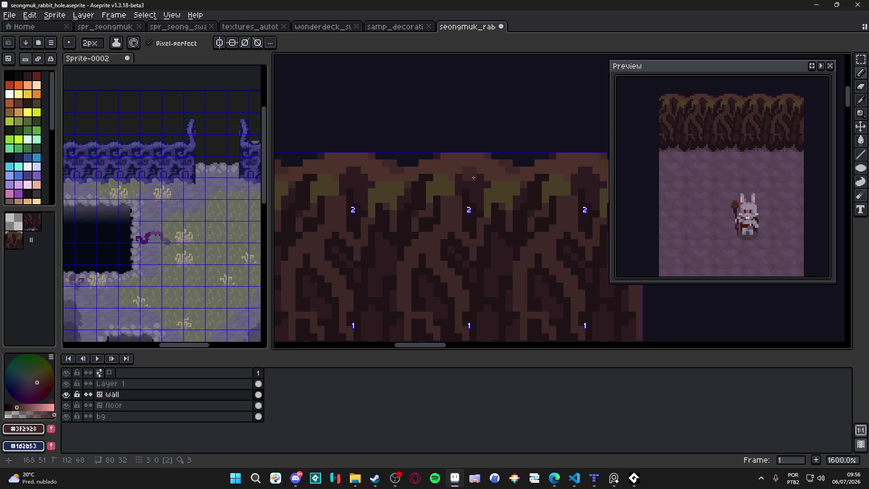
pyautogui.press('-')
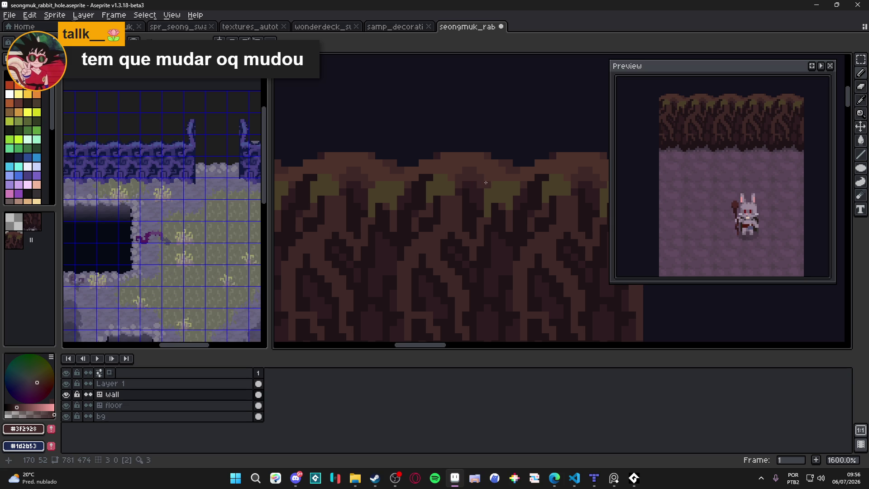
pyautogui.hscroll(-1, 468, 184)
pyautogui.keyDown('alt'); pyautogui.click(462, 175); pyautogui.keyUp('alt')
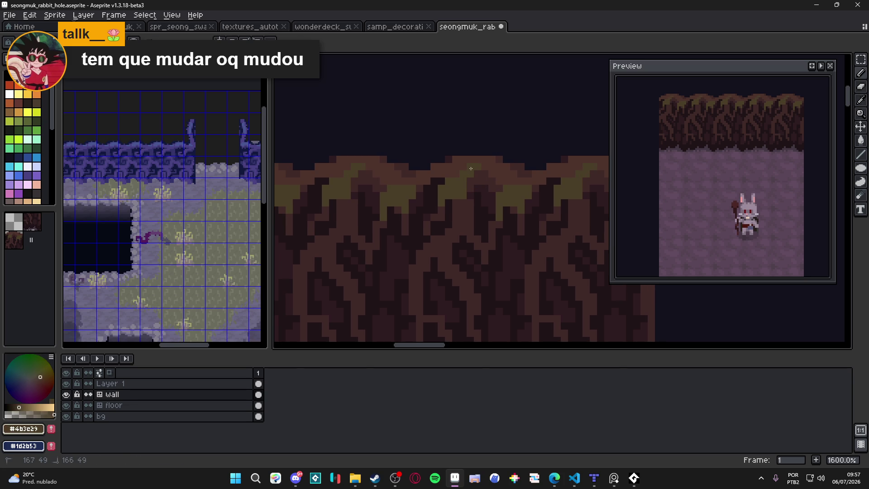
pyautogui.click(505, 181)
pyautogui.scroll(-2, 513, 184)
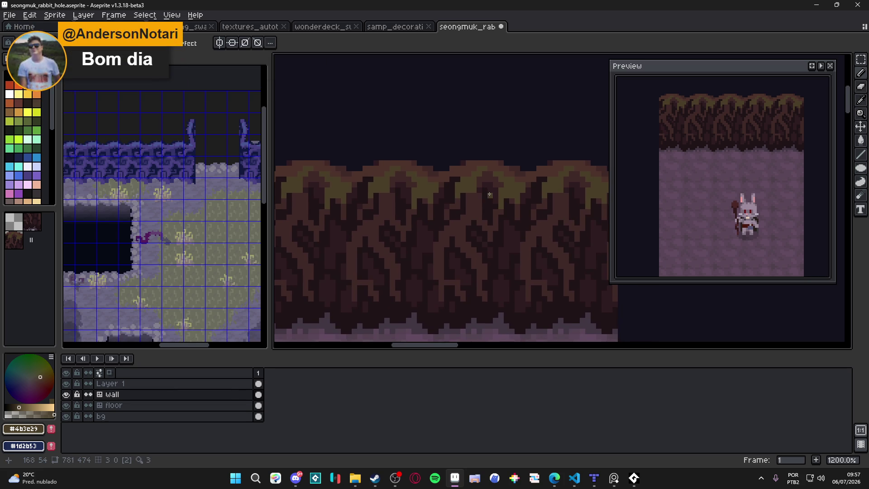
pyautogui.hscroll(-2, 393, 195)
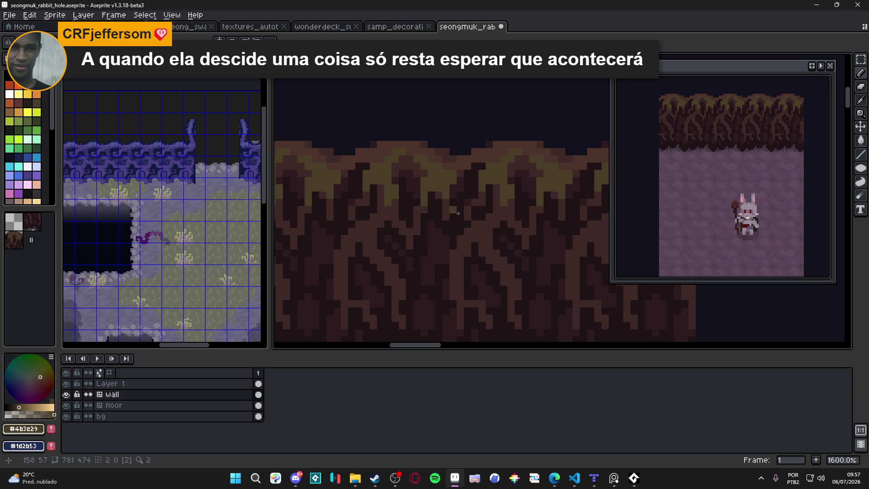
pyautogui.scroll(-3, 432, 209)
# Step: Save, touch up one pixel on the root wall after viewing the whole sprite, and save again
pyautogui.hotkey('ctrl', 's')
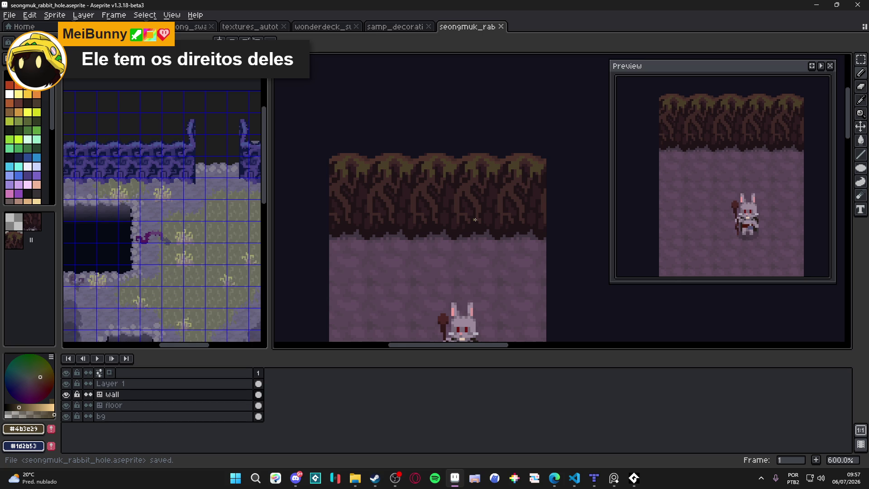
pyautogui.scroll(-1, 475, 219)
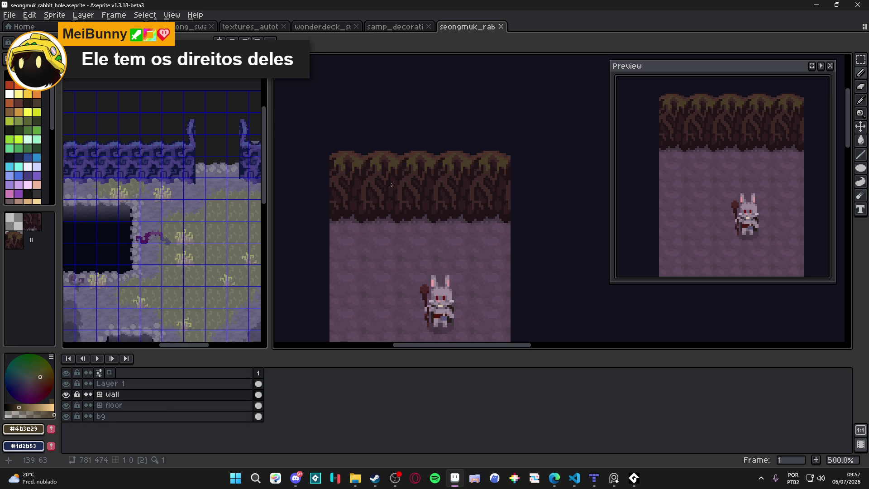
pyautogui.scroll(2, 388, 198)
pyautogui.scroll(2, 391, 204)
pyautogui.click(391, 211)
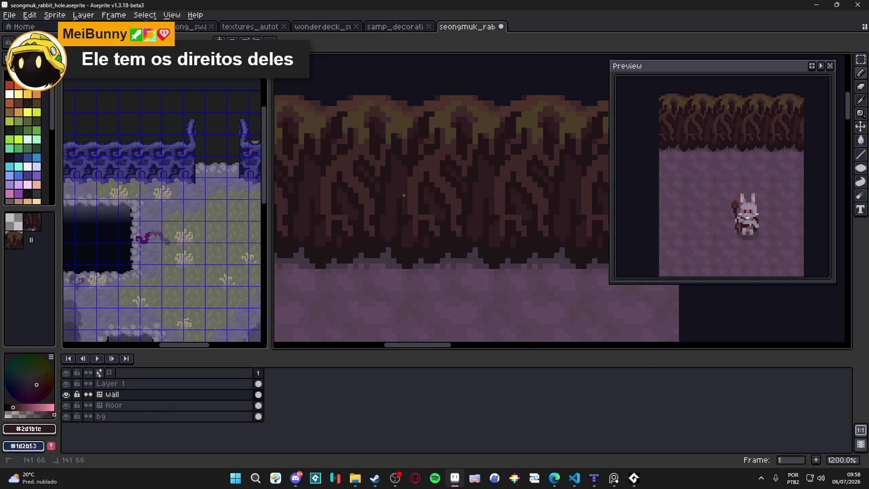
pyautogui.hotkey('ctrl', 's')
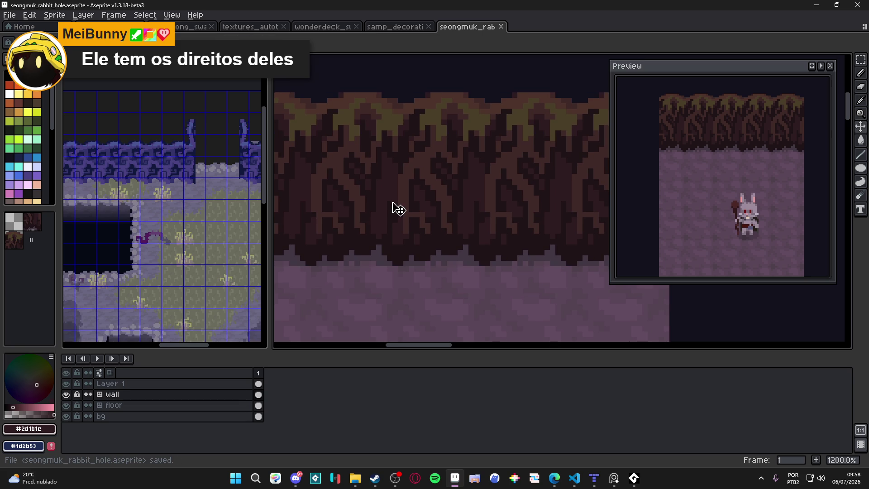
# Step: Paint darkest brown #1f1315 pixels down one root column, save, and check the bunny below
pyautogui.keyDown('alt'); pyautogui.click(386, 156); pyautogui.keyUp('alt')
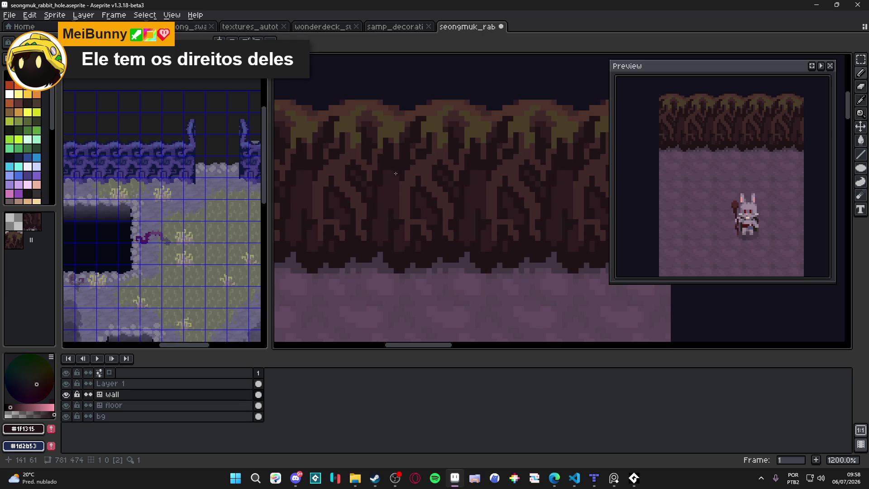
pyautogui.moveTo(393, 188)
pyautogui.mouseDown()
pyautogui.moveTo(394, 218)
pyautogui.moveTo(389, 177)
pyautogui.mouseUp()
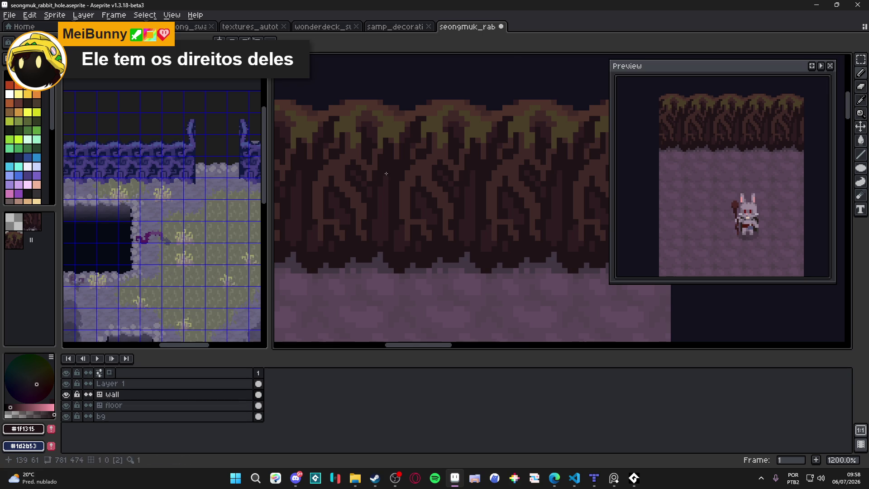
pyautogui.hotkey('ctrl', 's')
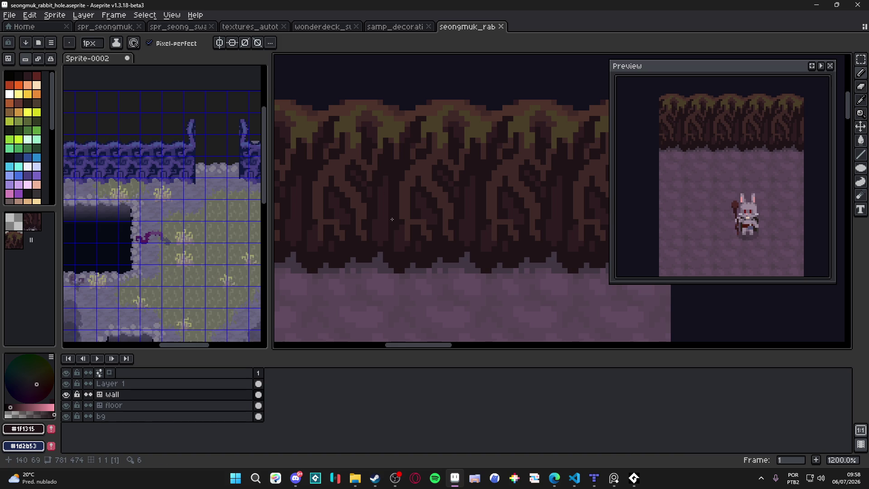
pyautogui.scroll(-1, 398, 225)
pyautogui.scroll(-1, 398, 225)
pyautogui.moveTo(398, 225); pyautogui.dragTo(388, 182)
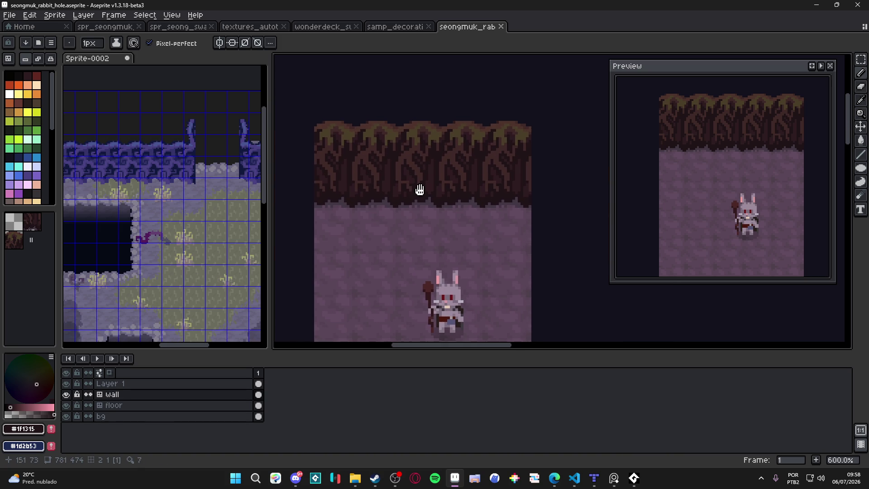
pyautogui.hotkey('ctrl', 's')
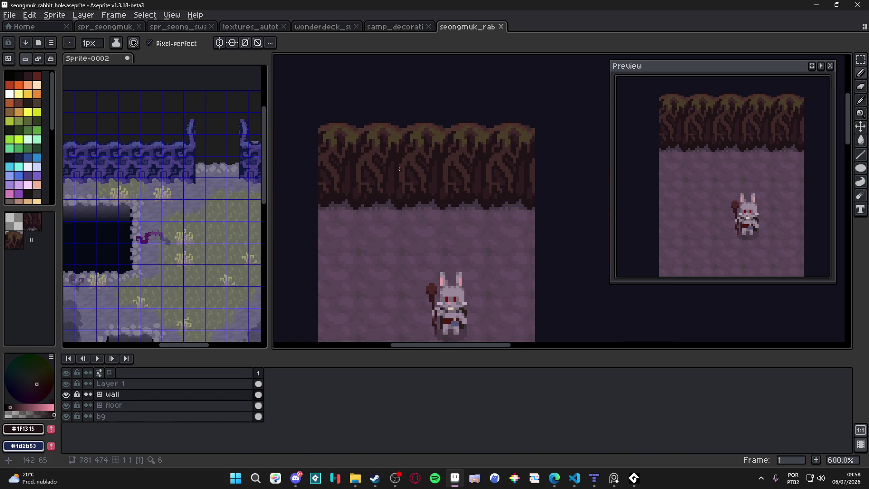
pyautogui.scroll(1, 389, 160)
pyautogui.scroll(1, 388, 161)
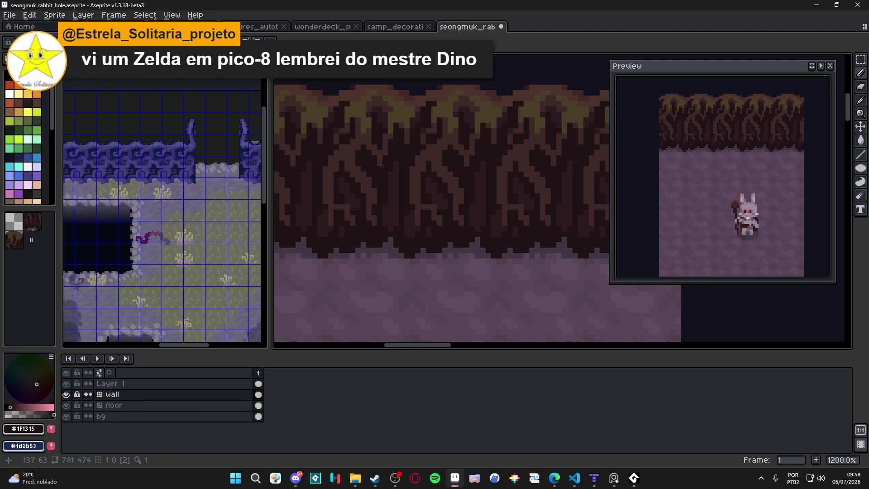
pyautogui.scroll(-2, 385, 165)
pyautogui.scroll(-1, 419, 183)
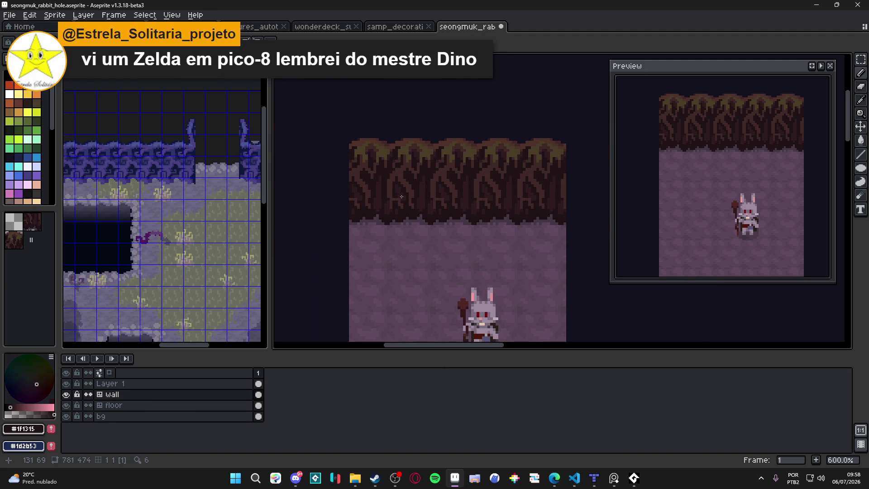
pyautogui.scroll(1, 390, 180)
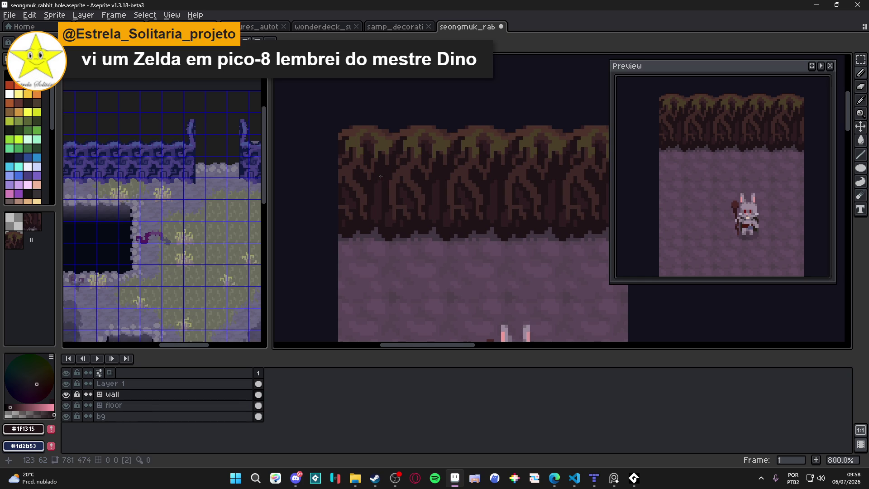
# Step: Nudge the wall artwork up one pixel, sample dark brown #2d1b1c, and save
pyautogui.moveTo(388, 187); pyautogui.dragTo(380, 185)
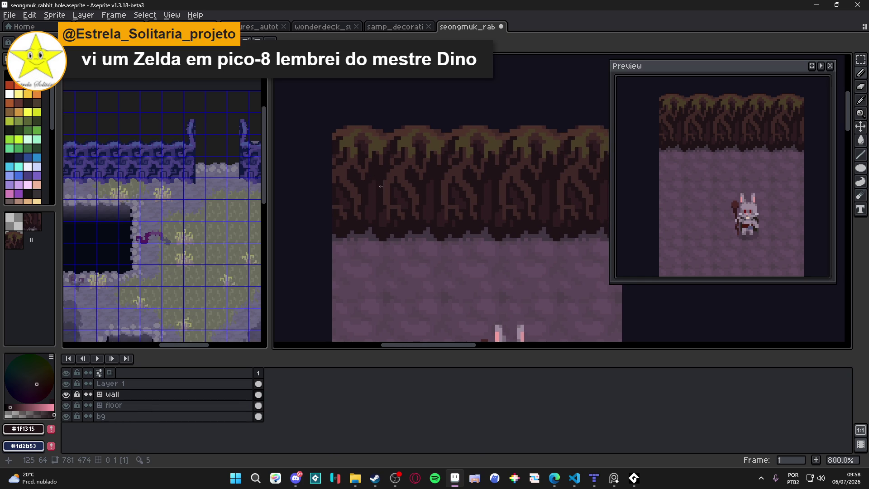
pyautogui.hscroll(1, 400, 180)
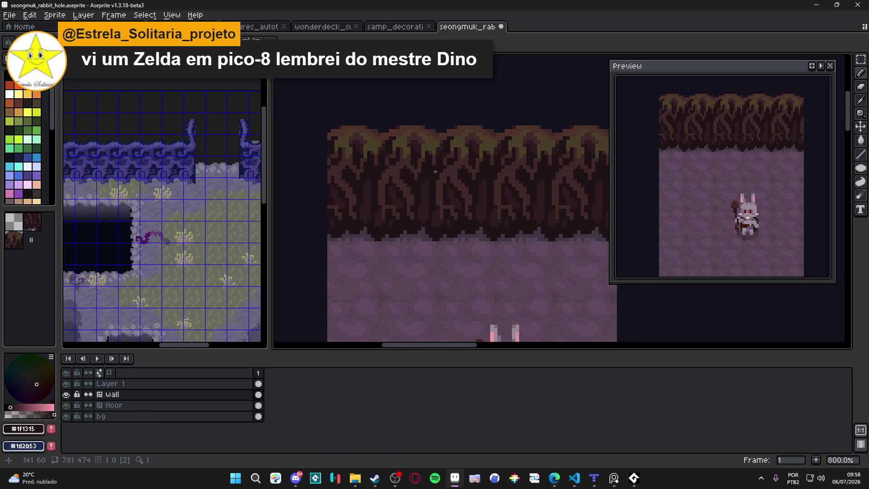
pyautogui.moveTo(435, 171); pyautogui.dragTo(428, 165)
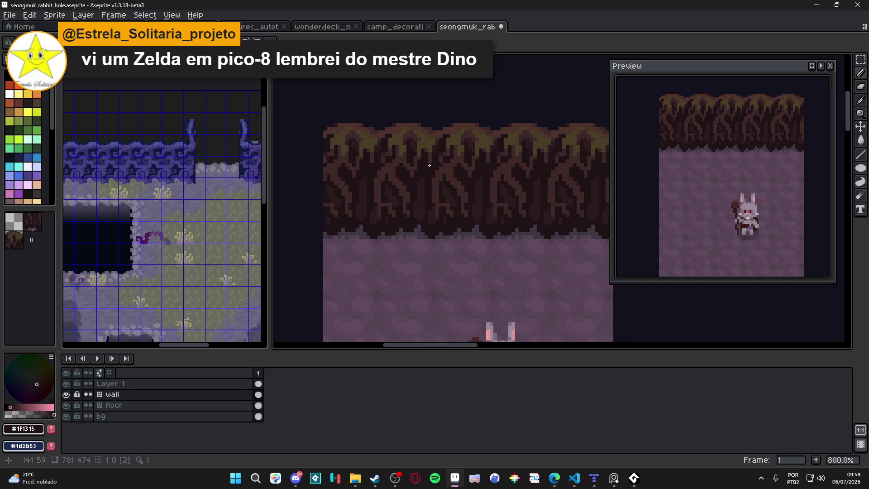
pyautogui.scroll(-1, 445, 170)
pyautogui.hotkey('ctrl', 's')
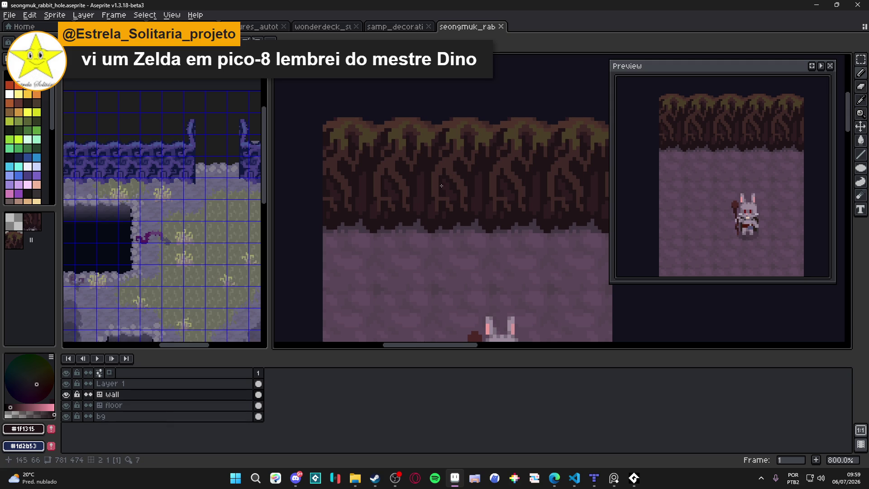
pyautogui.scroll(1, 423, 172)
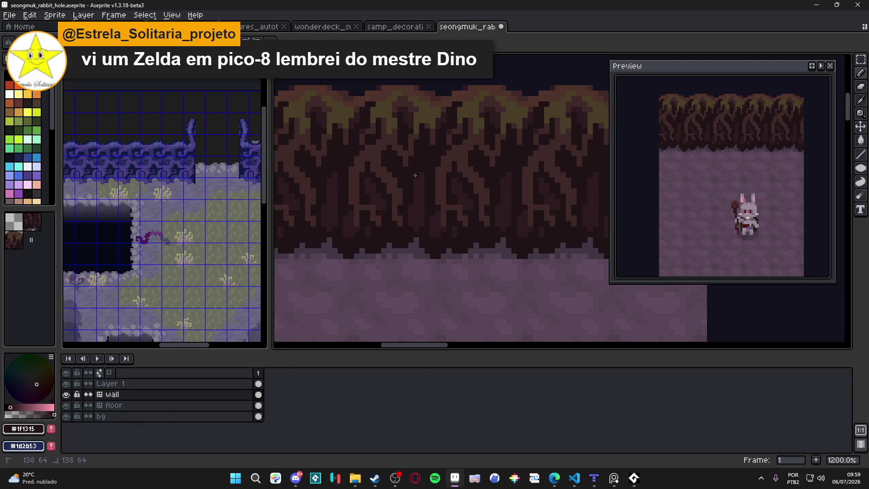
pyautogui.press('Up')
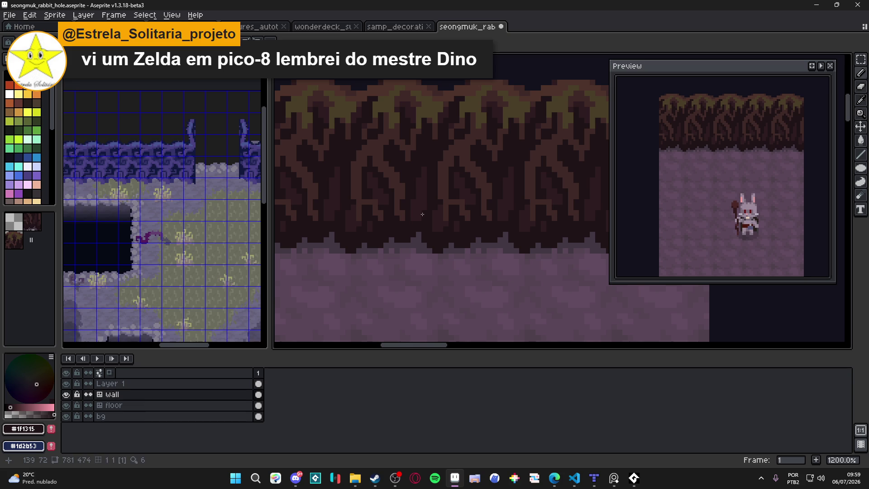
pyautogui.keyDown('alt'); pyautogui.click(411, 214); pyautogui.keyUp('alt')
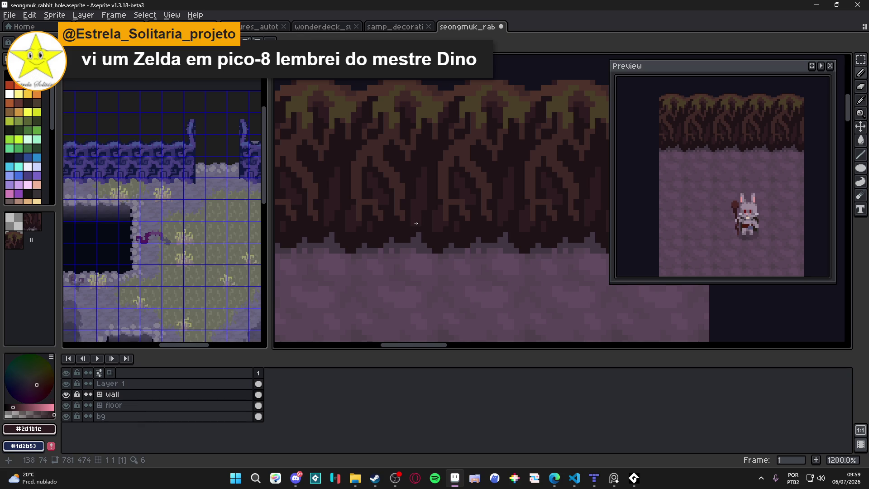
pyautogui.hotkey('ctrl', 's')
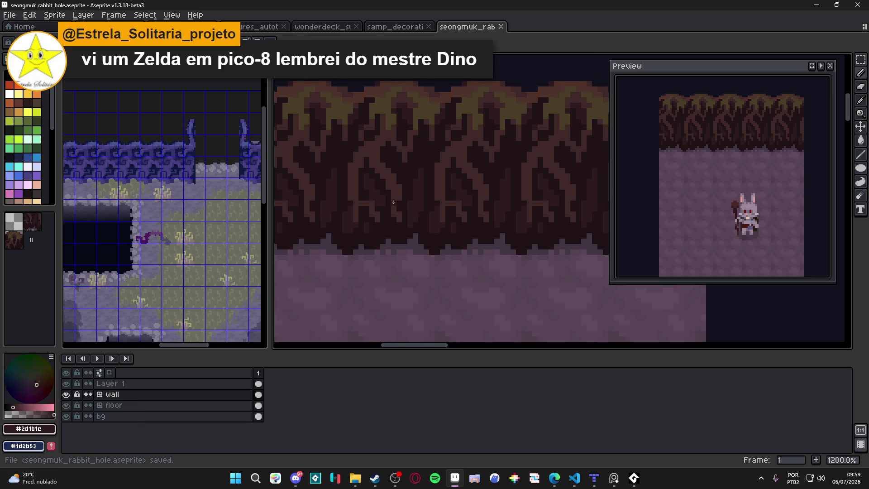
pyautogui.scroll(2, 448, 159)
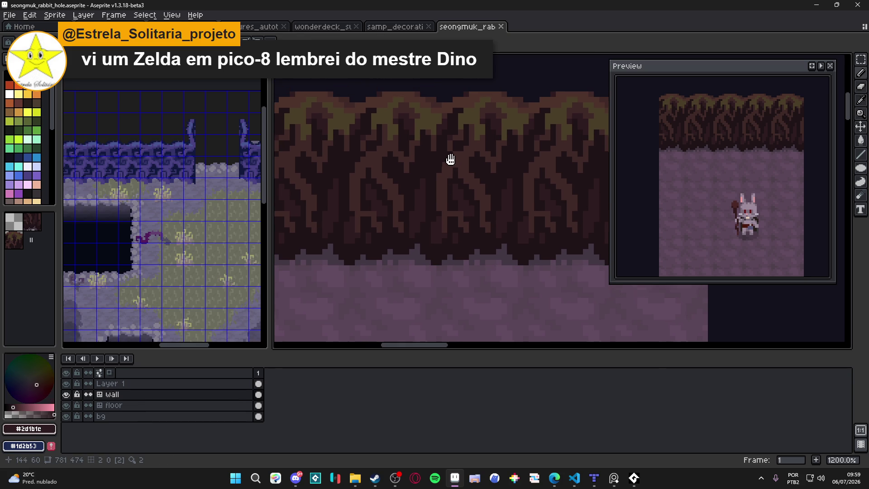
# Step: Sample the #1f1315 and #2d1b1c browns, recenter the whole wall tile, and undo a stray stroke
pyautogui.keyDown('alt'); pyautogui.click(451, 132); pyautogui.keyUp('alt')
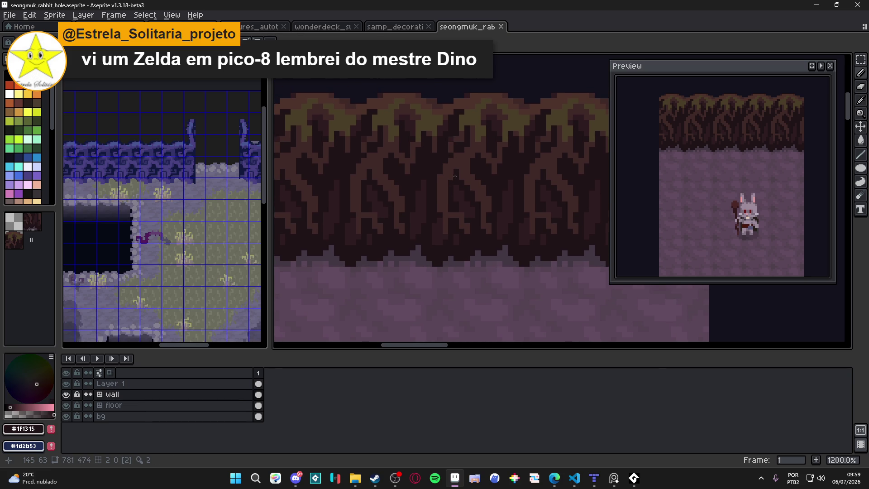
pyautogui.scroll(1, 466, 163)
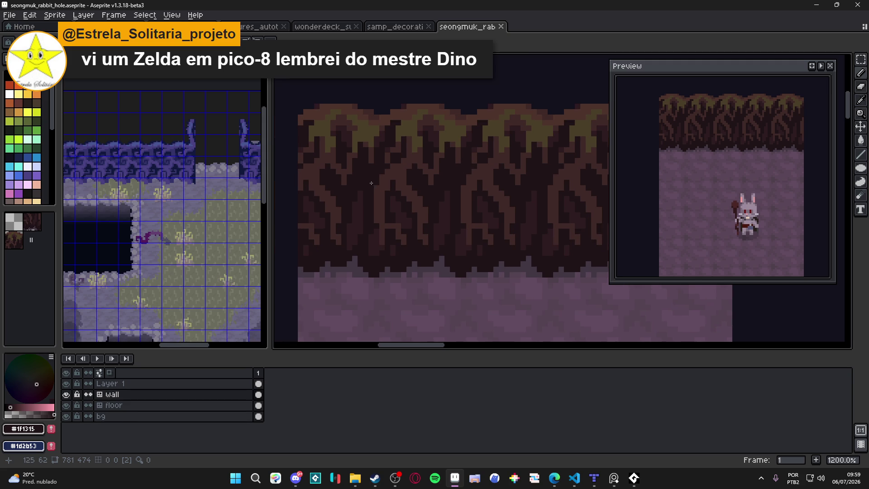
pyautogui.keyDown('alt'); pyautogui.click(401, 206); pyautogui.keyUp('alt')
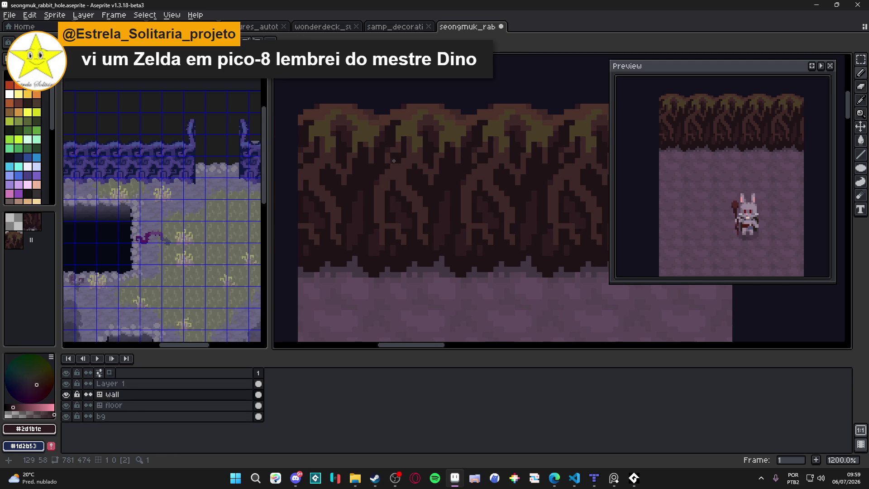
pyautogui.scroll(-3, 397, 161)
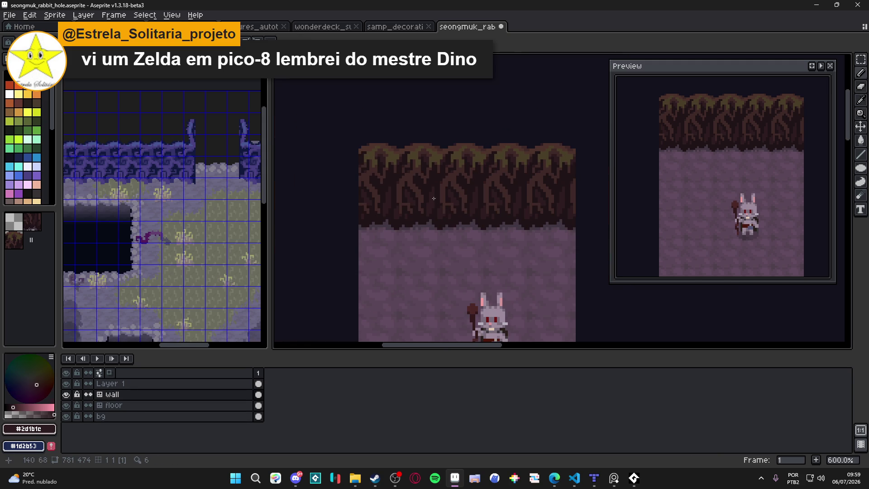
pyautogui.scroll(1, 448, 212)
pyautogui.scroll(3, 455, 197)
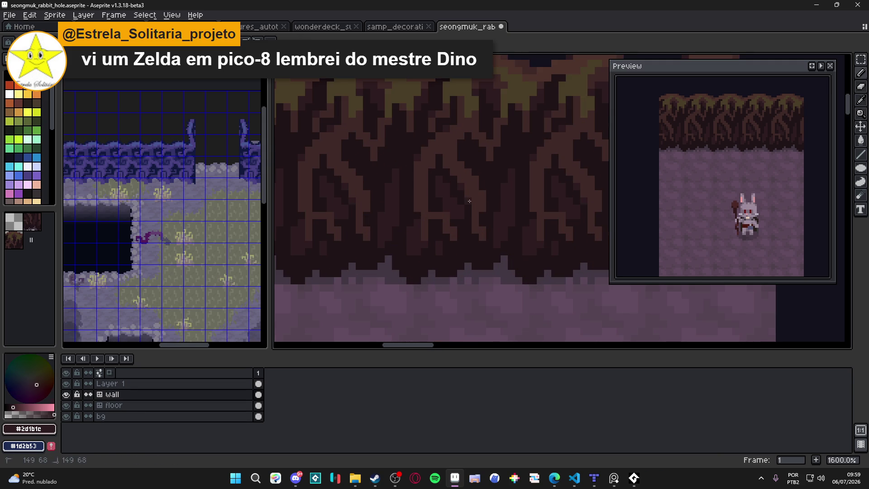
pyautogui.scroll(-4, 468, 192)
pyautogui.scroll(3, 477, 200)
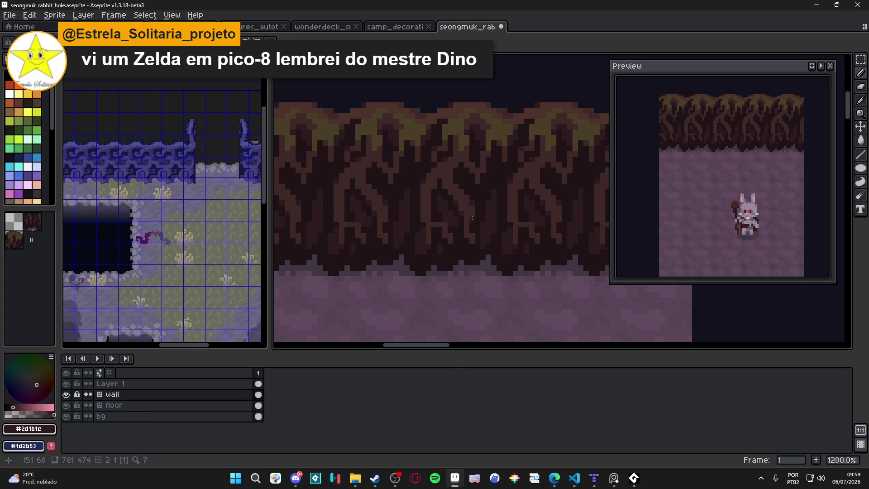
pyautogui.scroll(-3, 483, 218)
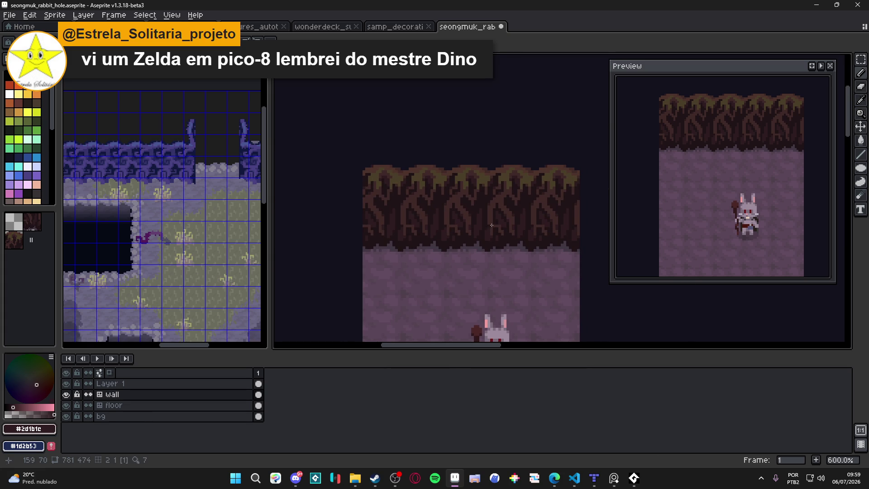
pyautogui.moveTo(492, 224); pyautogui.dragTo(472, 217)
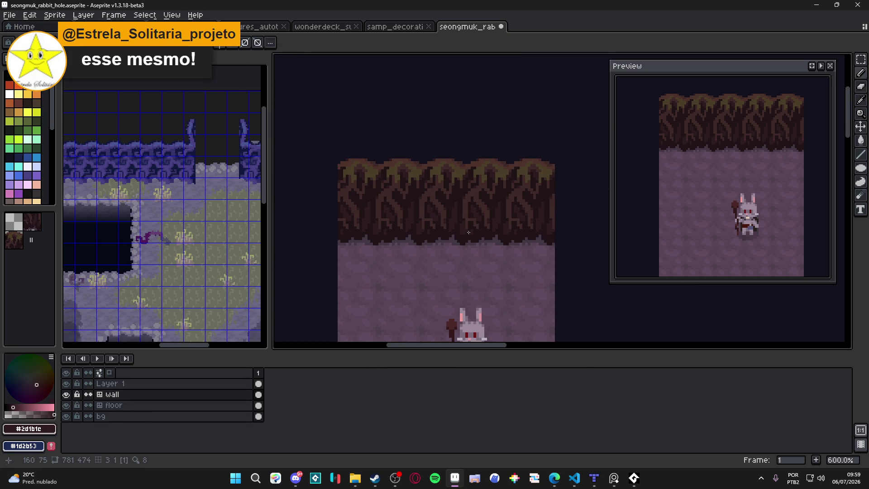
pyautogui.hotkey('ctrl', 'z')
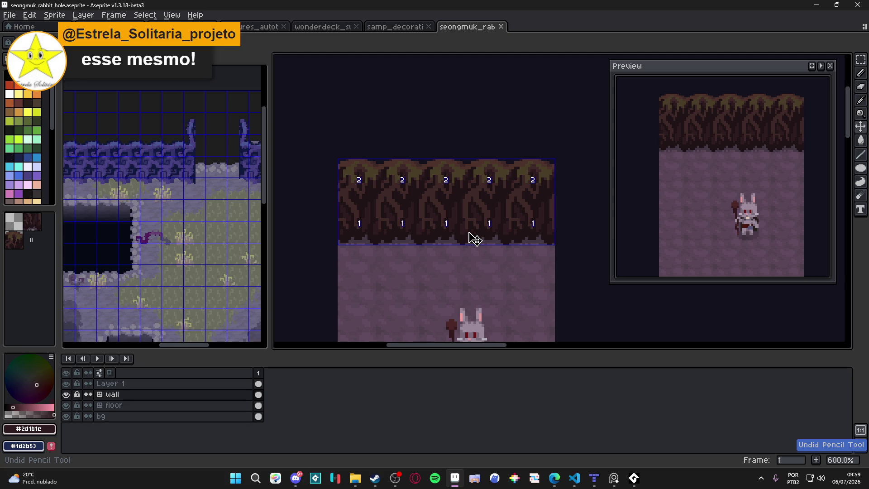
# Step: Save, then draw darker brown #1f1315 pixels along a root after picking it from the wall
pyautogui.hotkey('ctrl', 's')
pyautogui.moveTo(471, 218); pyautogui.dragTo(455, 209)
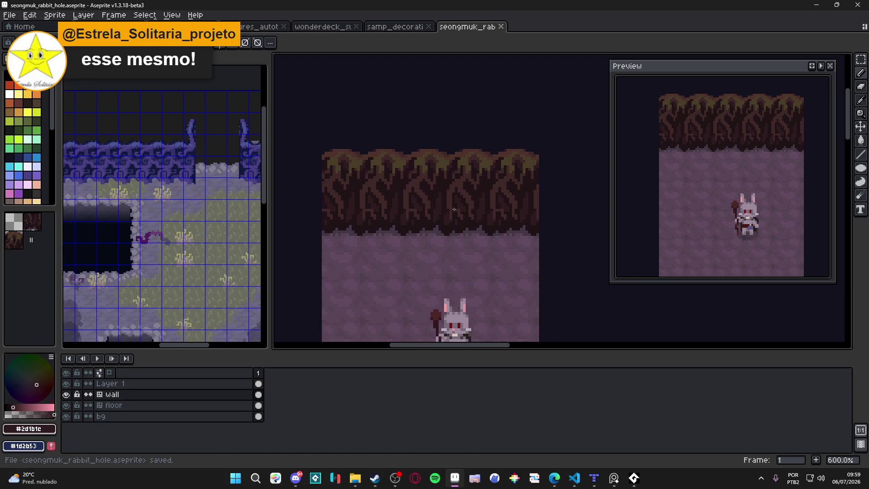
pyautogui.scroll(4, 453, 216)
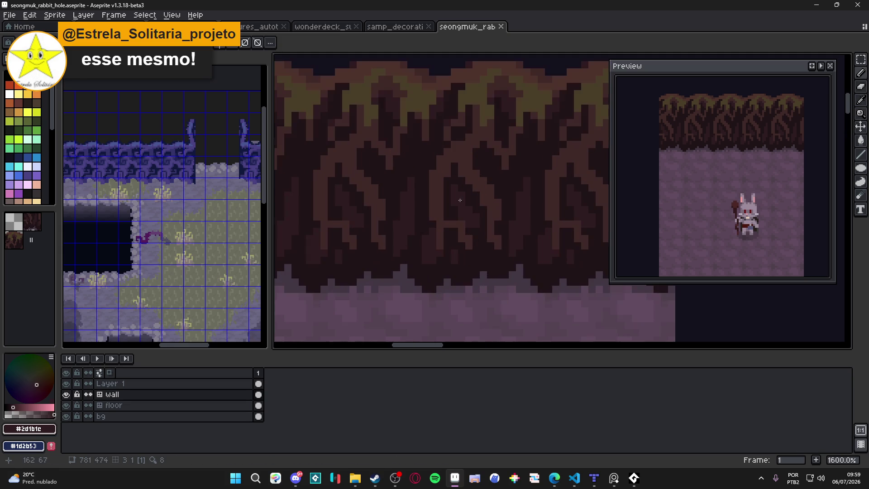
pyautogui.keyDown('alt'); pyautogui.click(482, 184); pyautogui.keyUp('alt')
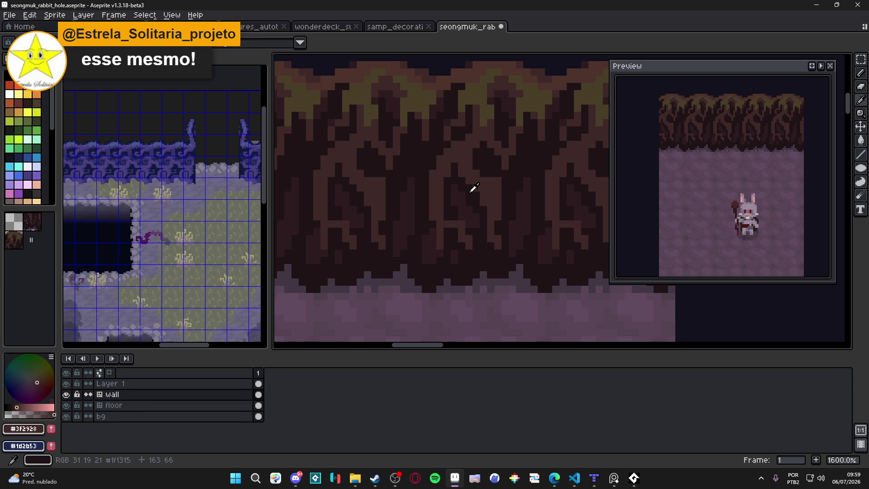
pyautogui.keyDown('alt'); pyautogui.click(479, 188); pyautogui.keyUp('alt')
pyautogui.moveTo(483, 196); pyautogui.dragTo(485, 203)
pyautogui.press('alt')
pyautogui.press('ctrl')
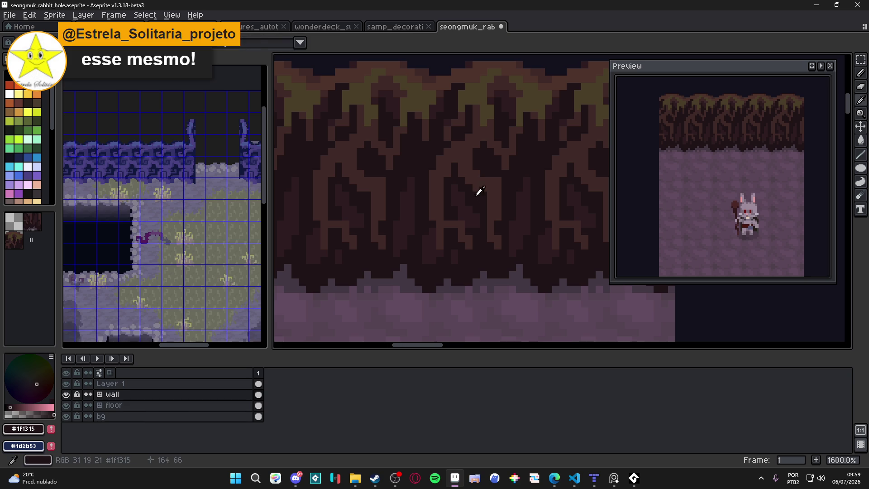
# Step: Repaint single root pixels, alternating mid brown #3f2928 and darker #1f1315
pyautogui.keyDown('alt'); pyautogui.click(491, 172); pyautogui.keyUp('alt')
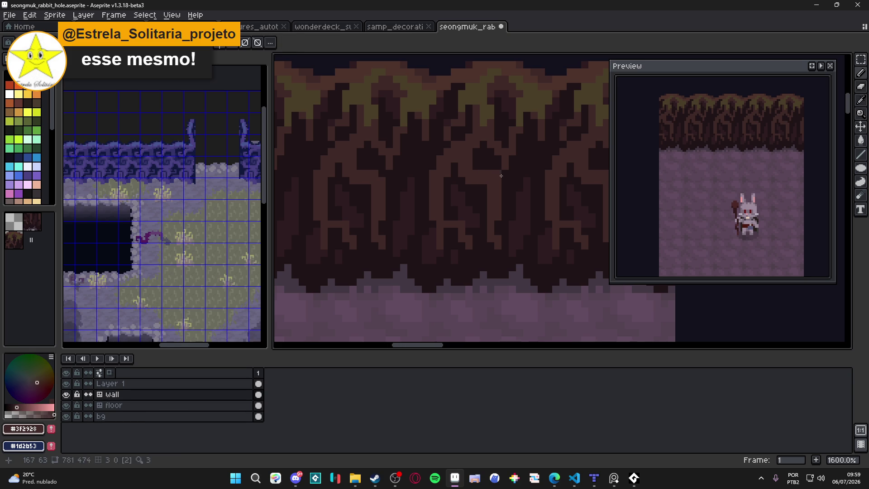
pyautogui.keyDown('alt'); pyautogui.click(505, 184); pyautogui.keyUp('alt')
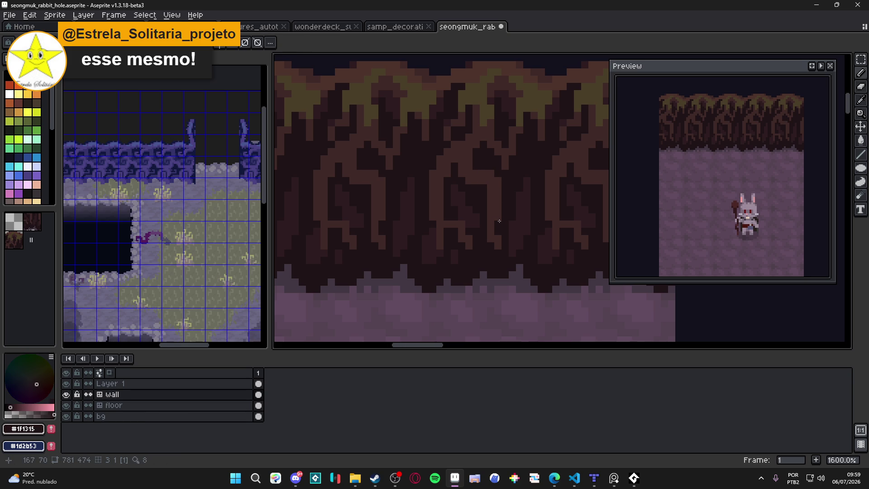
pyautogui.click(497, 246)
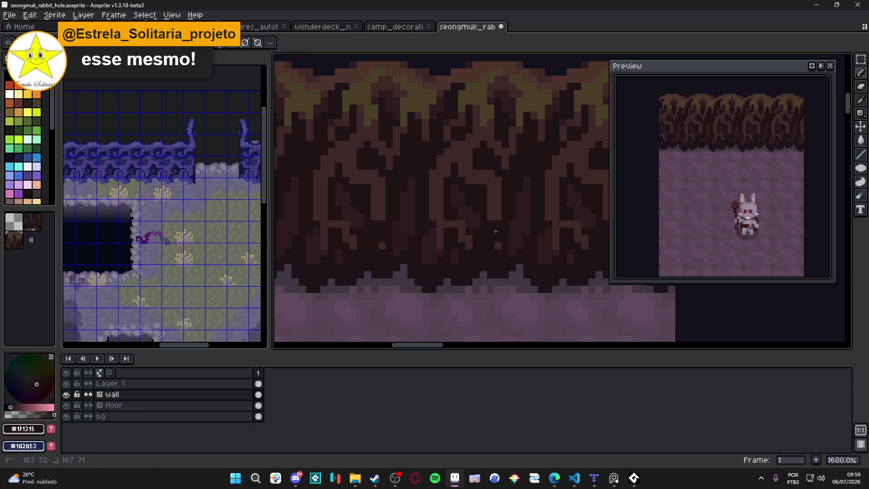
pyautogui.keyDown('alt'); pyautogui.click(494, 206); pyautogui.keyUp('alt')
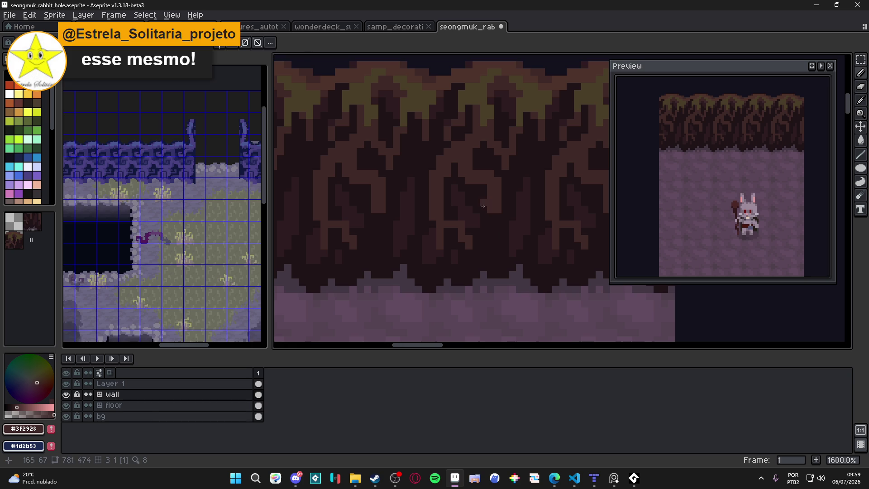
pyautogui.click(482, 216)
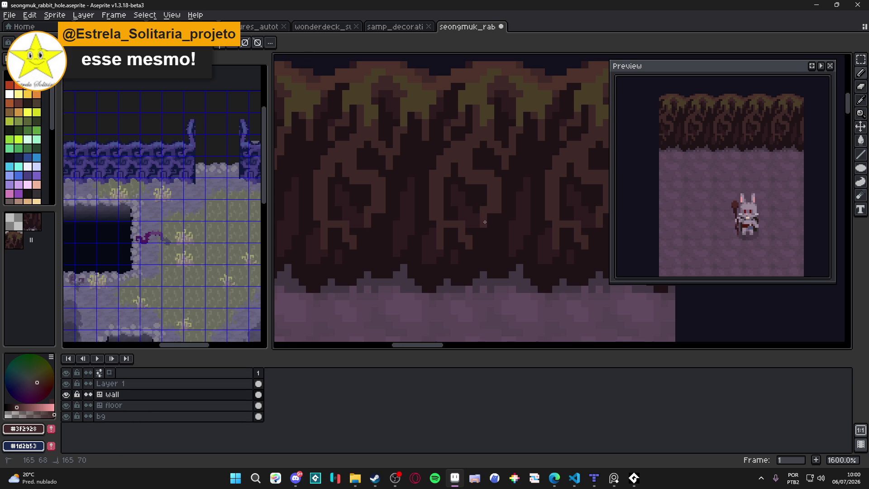
pyautogui.hscroll(-1, 480, 190)
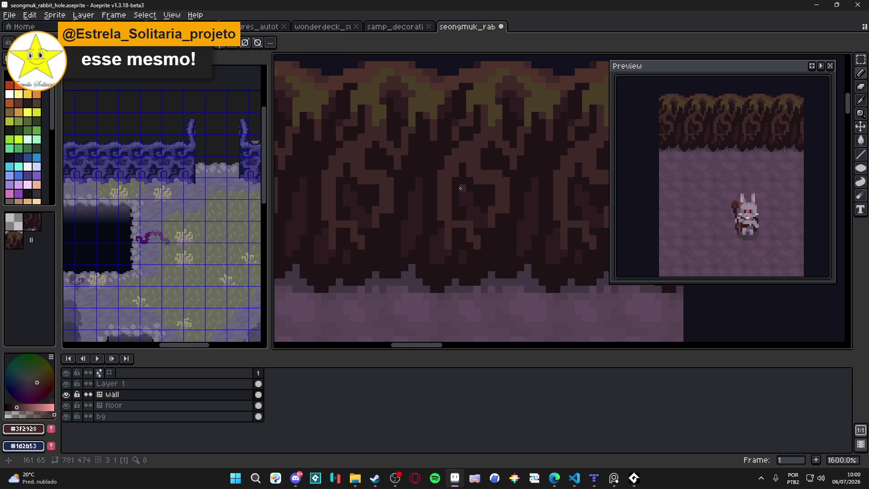
pyautogui.hscroll(-3, 474, 189)
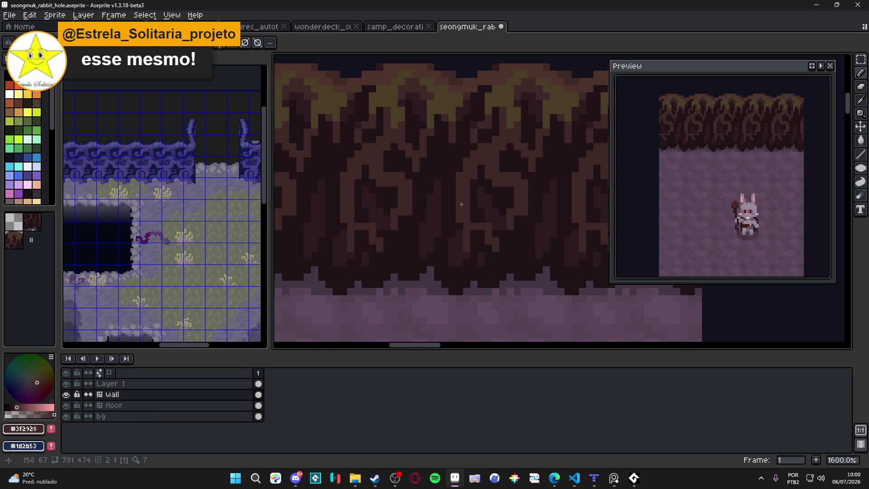
pyautogui.scroll(1, 456, 196)
pyautogui.hscroll(-1, 456, 195)
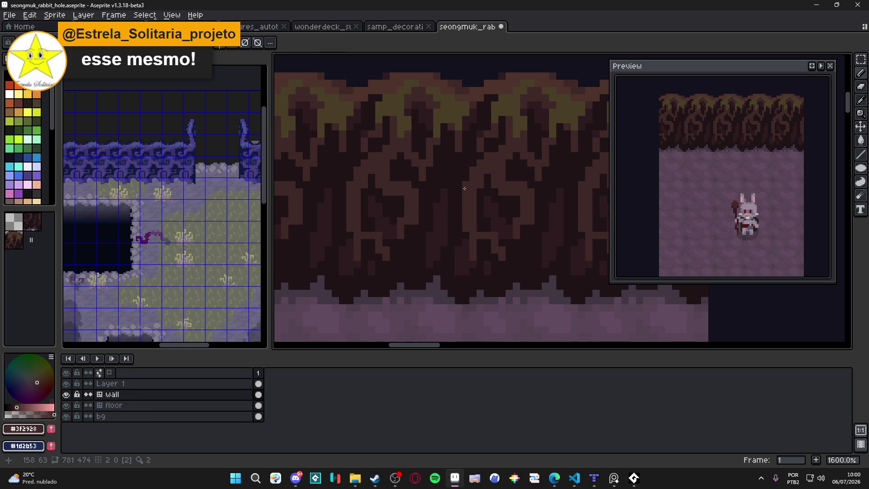
pyautogui.keyDown('shift'); pyautogui.click(442, 192); pyautogui.keyUp('shift')
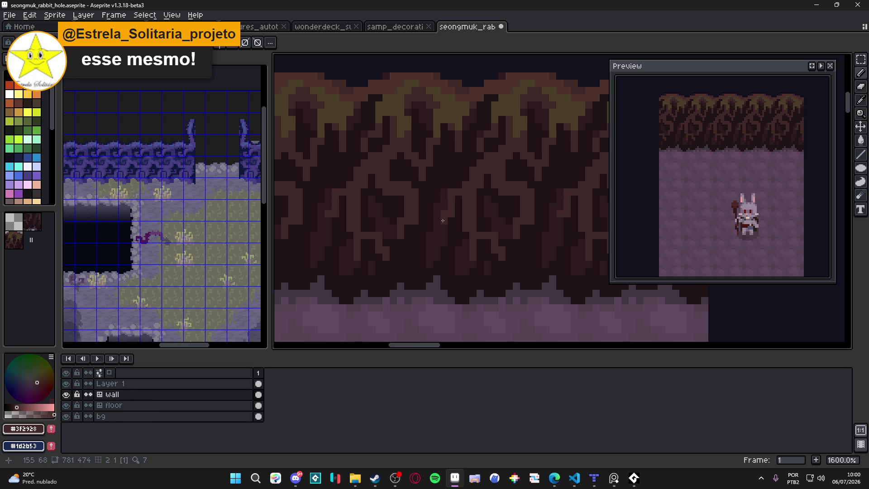
pyautogui.hscroll(1, 485, 215)
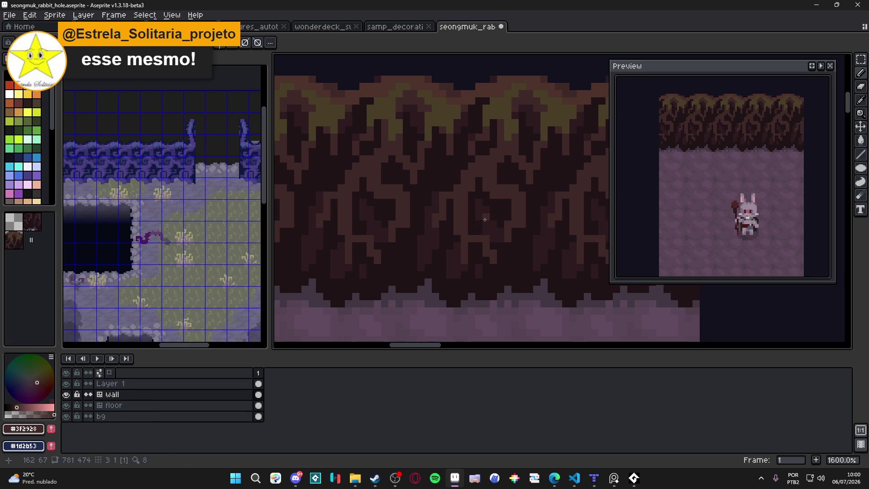
pyautogui.keyDown('alt'); pyautogui.click(436, 197); pyautogui.keyUp('alt')
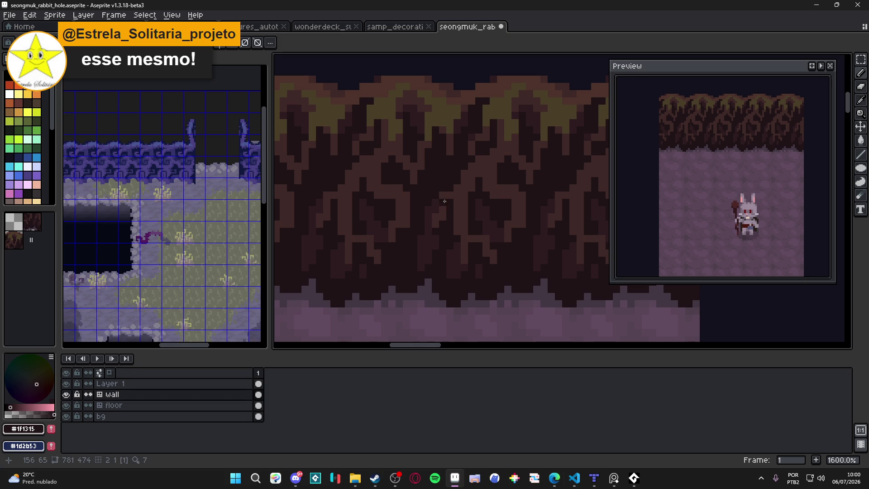
pyautogui.scroll(-1, 480, 223)
pyautogui.hscroll(1, 485, 233)
# Step: Save, alternate browns #2d1b1c and #3f2928 with a 1px brush, save again and paint a root pixel
pyautogui.hotkey('ctrl', 's')
pyautogui.scroll(-1, 465, 189)
pyautogui.scroll(-1, 464, 188)
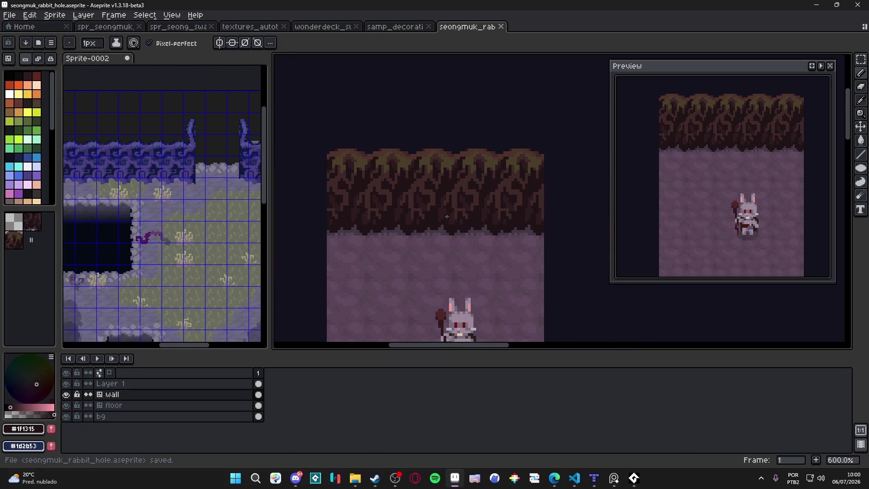
pyautogui.scroll(-1, 449, 218)
pyautogui.hscroll(1, 471, 241)
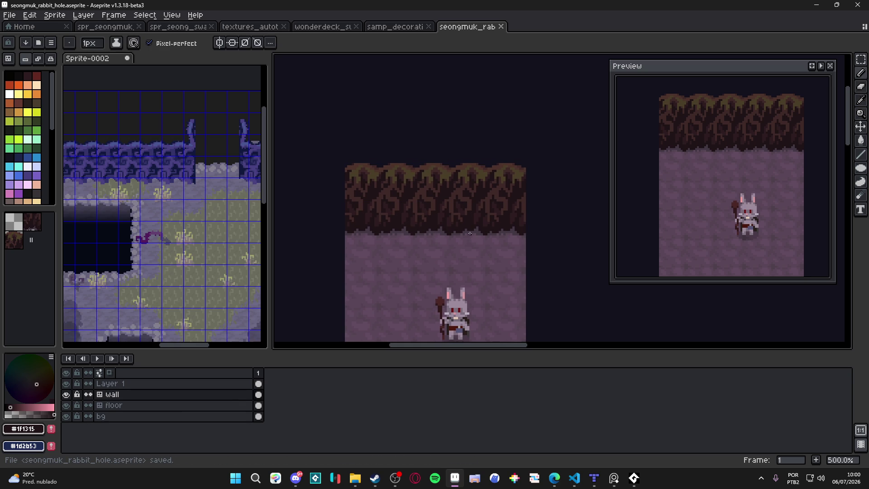
pyautogui.scroll(2, 408, 220)
pyautogui.keyDown('alt'); pyautogui.click(407, 210); pyautogui.keyUp('alt')
pyautogui.scroll(3, 380, 190)
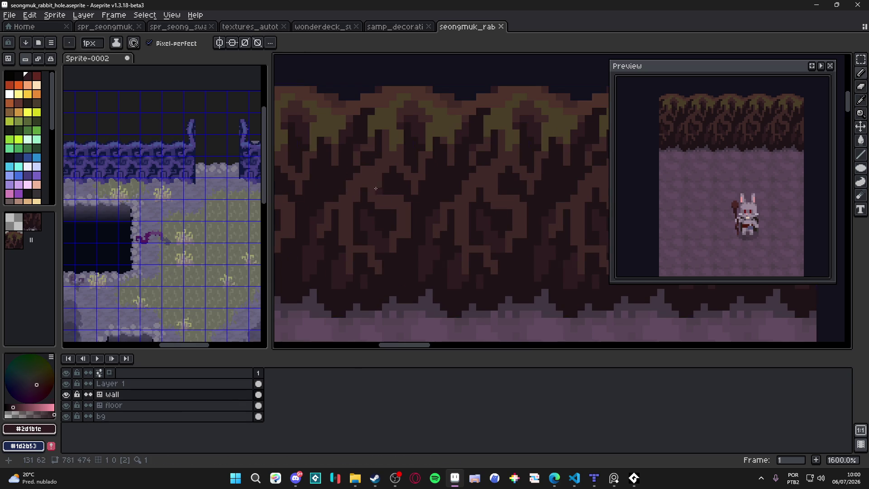
pyautogui.press('-')
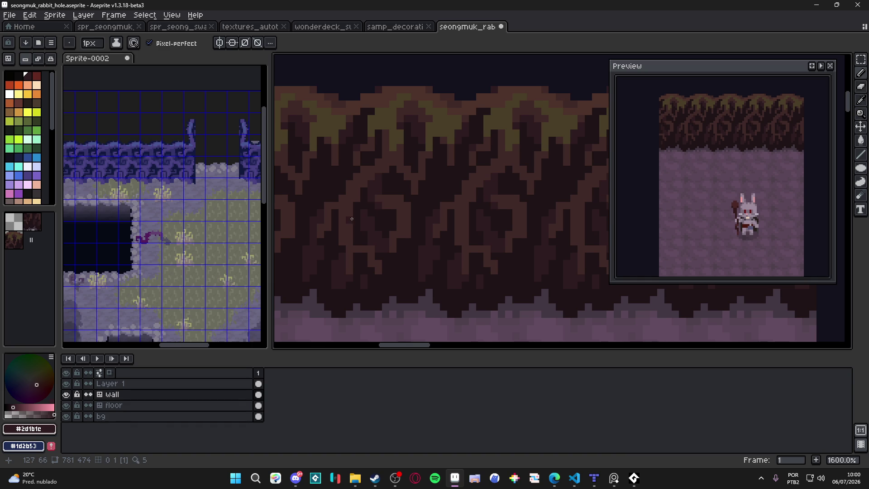
pyautogui.keyDown('alt'); pyautogui.click(380, 193); pyautogui.keyUp('alt')
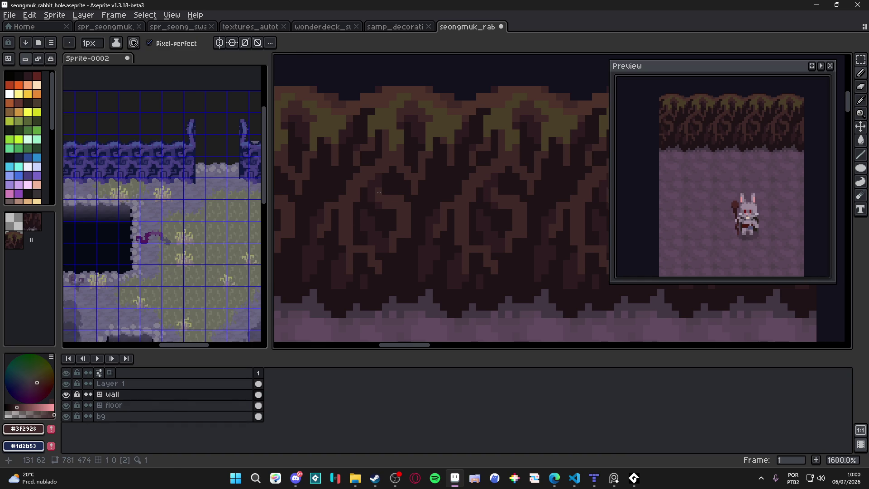
pyautogui.keyDown('alt'); pyautogui.click(367, 189); pyautogui.keyUp('alt')
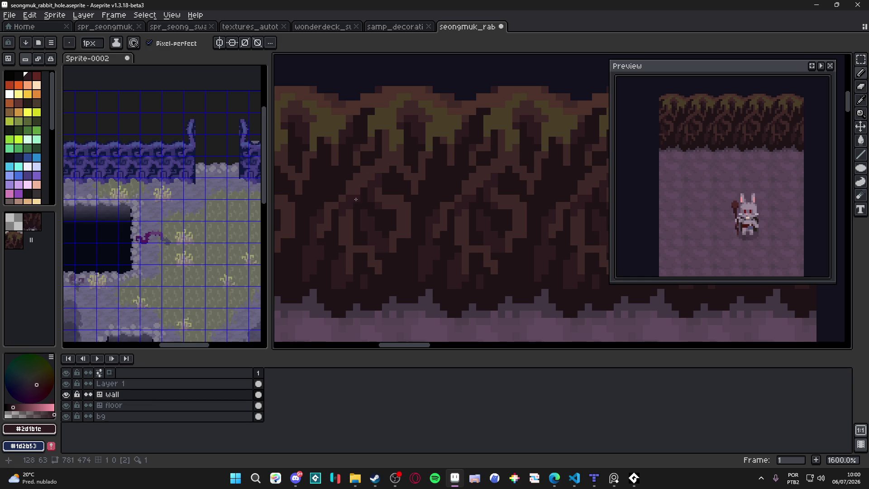
pyautogui.keyDown('alt'); pyautogui.click(346, 198); pyautogui.keyUp('alt')
pyautogui.keyDown('alt'); pyautogui.click(342, 206); pyautogui.keyUp('alt')
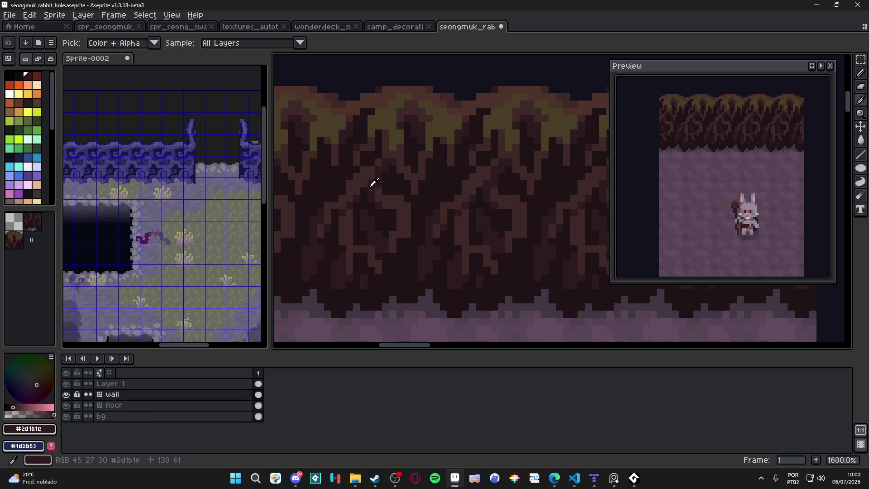
pyautogui.hotkey('ctrl', 's')
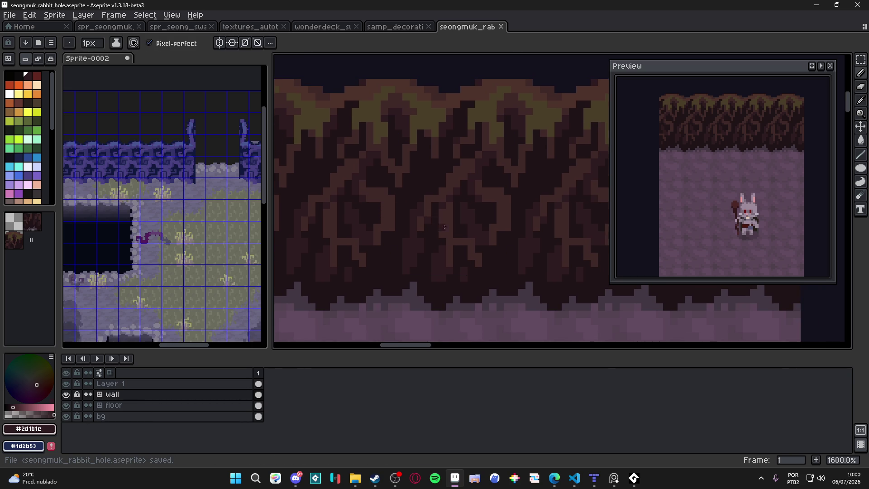
pyautogui.click(474, 253)
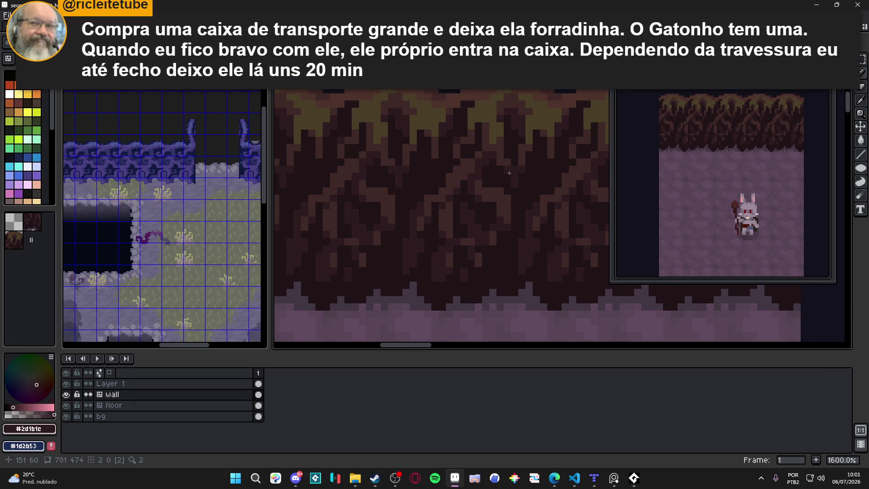
pyautogui.scroll(-2, 509, 172)
pyautogui.scroll(2, 469, 236)
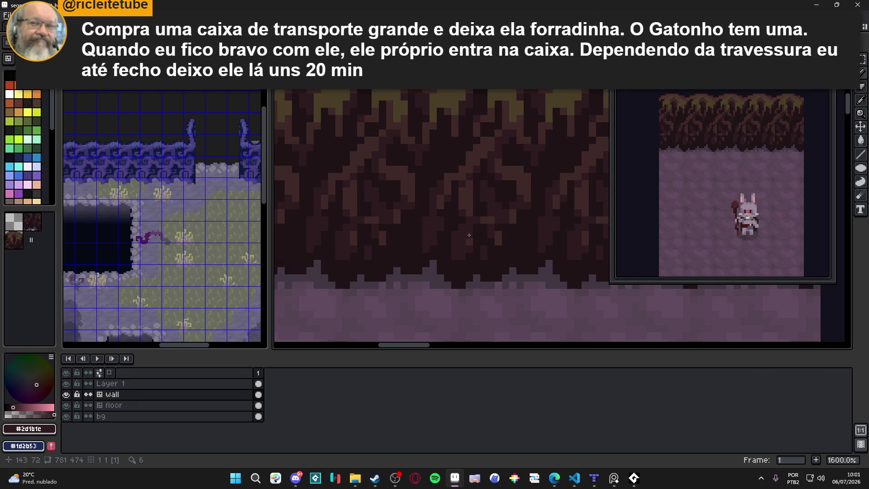
pyautogui.scroll(2, 463, 235)
# Step: Undo the last wall stroke, sample the darkest browns from the roots, and save
pyautogui.keyDown('alt'); pyautogui.click(459, 216); pyautogui.keyUp('alt')
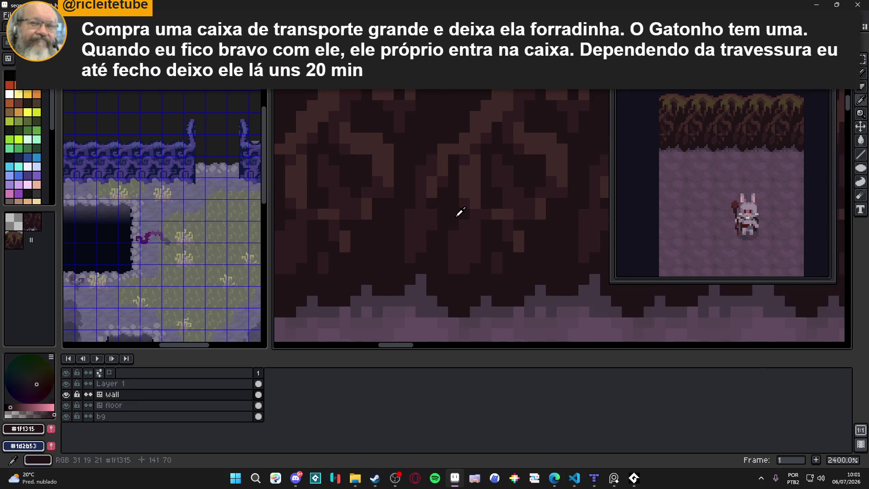
pyautogui.hotkey('ctrl', 'z')
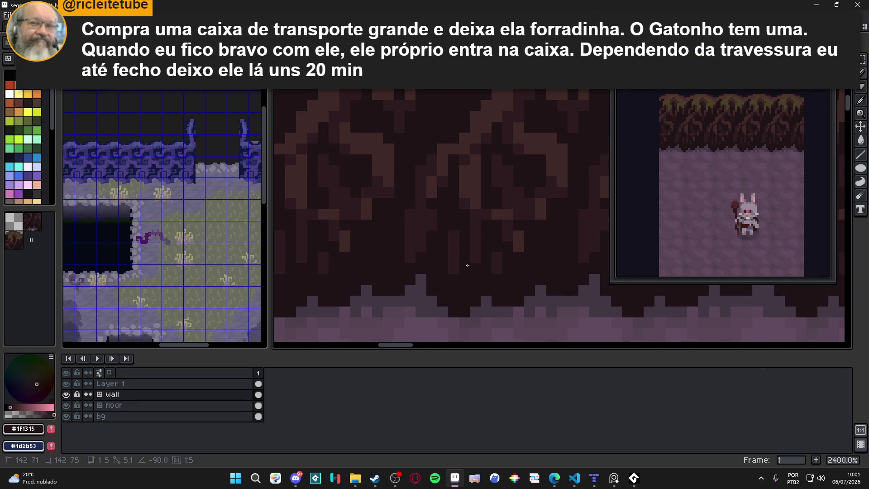
pyautogui.keyDown('alt'); pyautogui.click(456, 256); pyautogui.keyUp('alt')
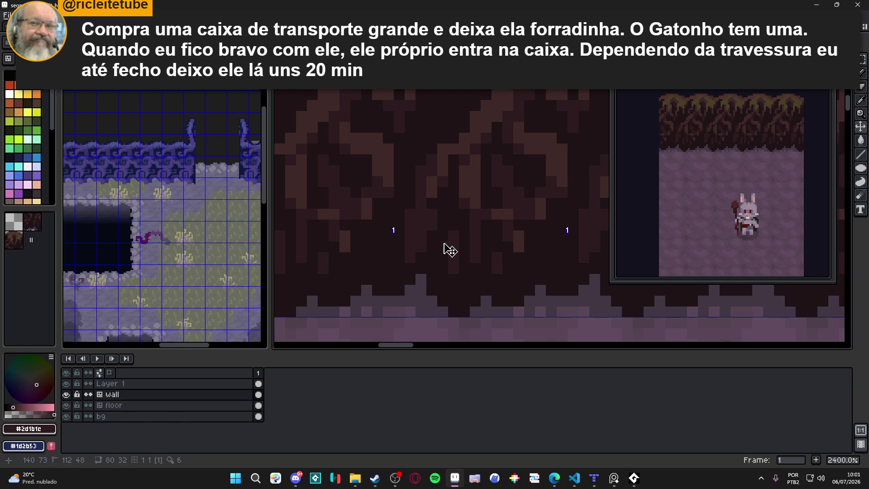
pyautogui.keyDown('alt'); pyautogui.click(436, 267); pyautogui.keyUp('alt')
pyautogui.scroll(-4, 441, 268)
pyautogui.hotkey('ctrl', 's')
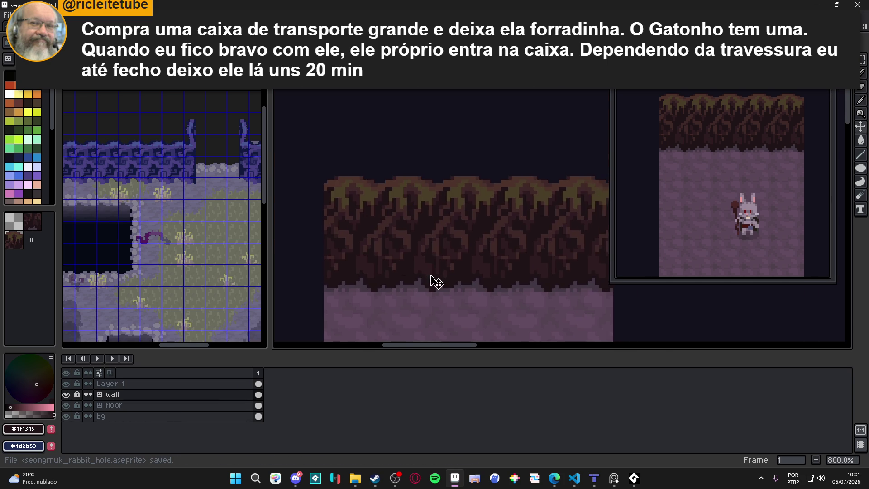
pyautogui.scroll(-2, 451, 261)
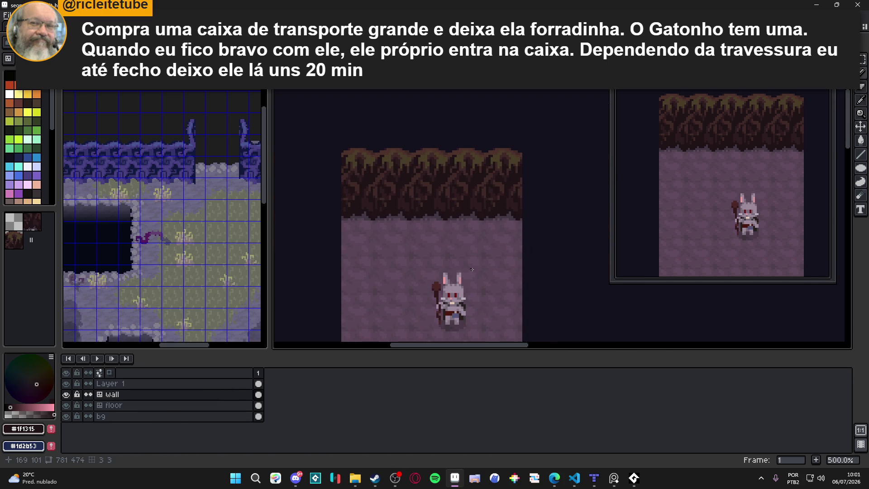
pyautogui.scroll(-1, 472, 271)
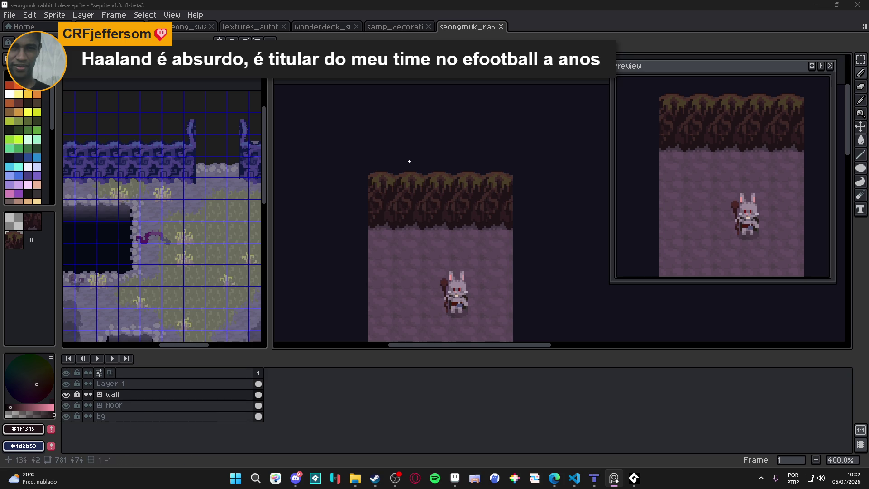
# Step: Bring the room mockup into view with the tile grid shown and save the file
pyautogui.moveTo(478, 188); pyautogui.dragTo(410, 167)
pyautogui.scroll(1, 405, 170)
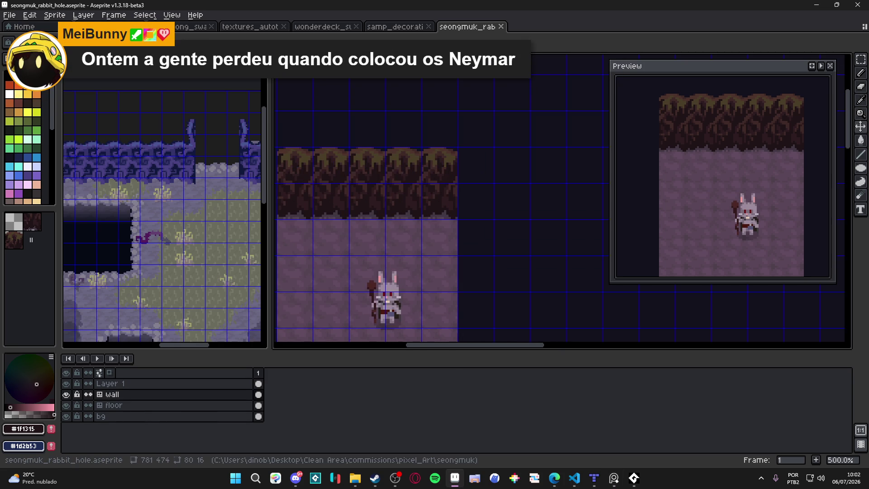
pyautogui.click(613, 478)
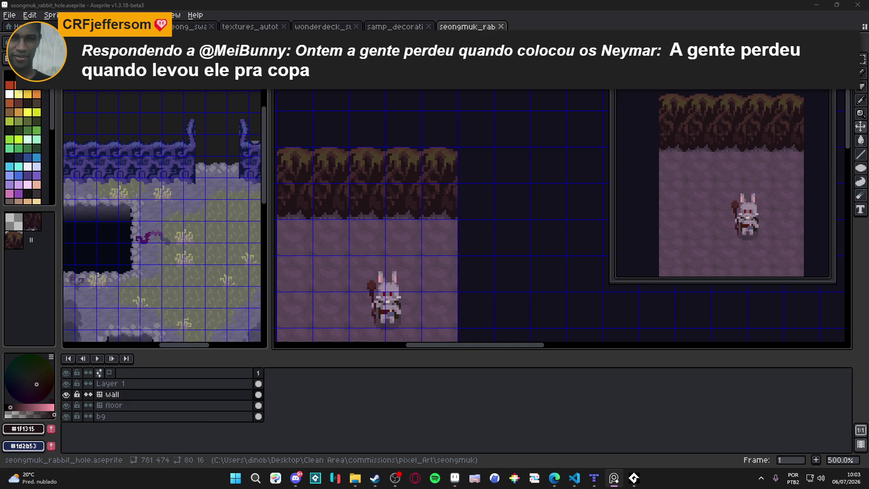
pyautogui.hotkey('ctrl', 's')
pyautogui.moveTo(466, 243)
pyautogui.mouseDown()
pyautogui.moveTo(423, 249)
pyautogui.moveTo(386, 201)
pyautogui.mouseUp()
pyautogui.scroll(-2, 426, 238)
pyautogui.scroll(1, 374, 203)
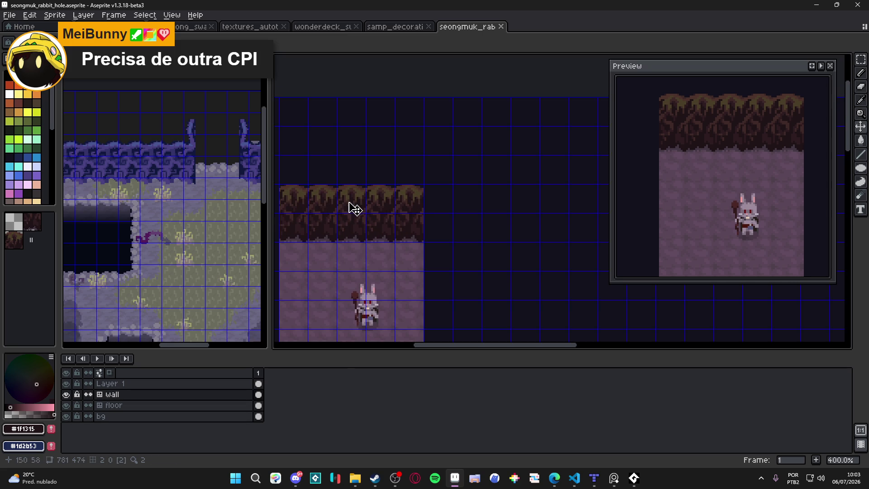
# Step: Select one column of wall tile, nudge it two pixels right, then discard the selection
pyautogui.press('m')
pyautogui.moveTo(350, 202); pyautogui.dragTo(359, 232)
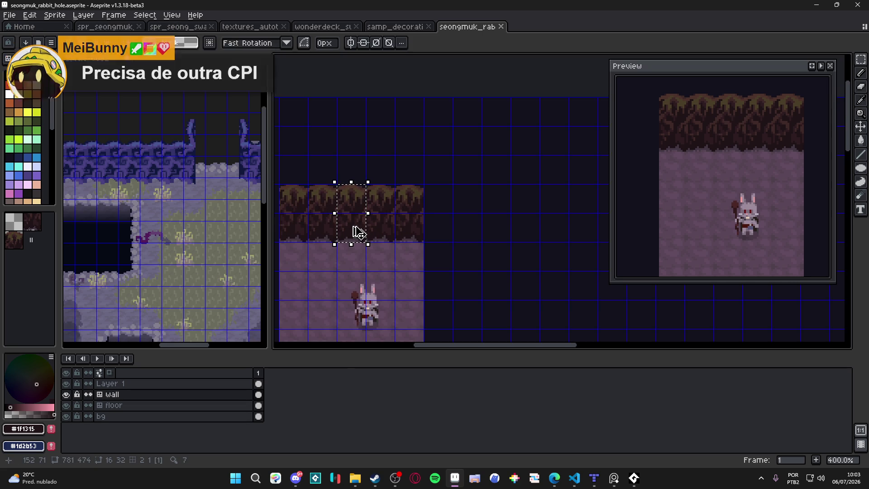
pyautogui.press('Right')
pyautogui.press('Right')
pyautogui.press('Right')
pyautogui.press('Right')
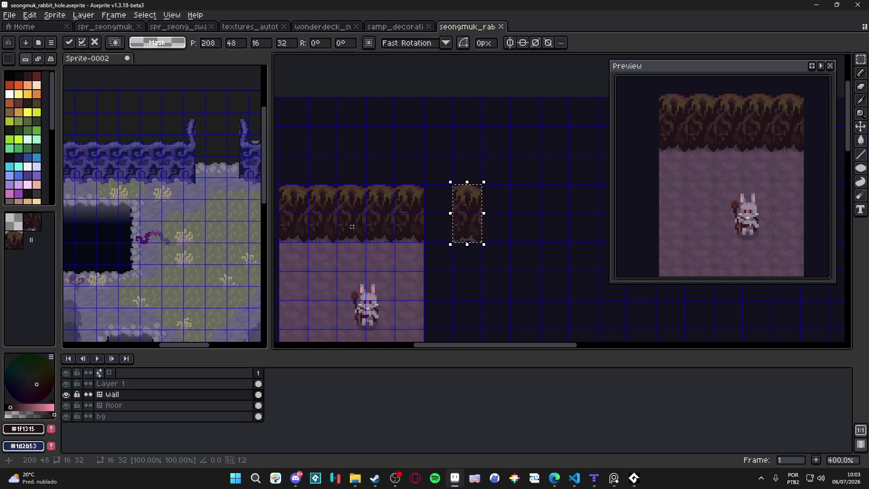
pyautogui.press('Right')
pyautogui.press('Escape')
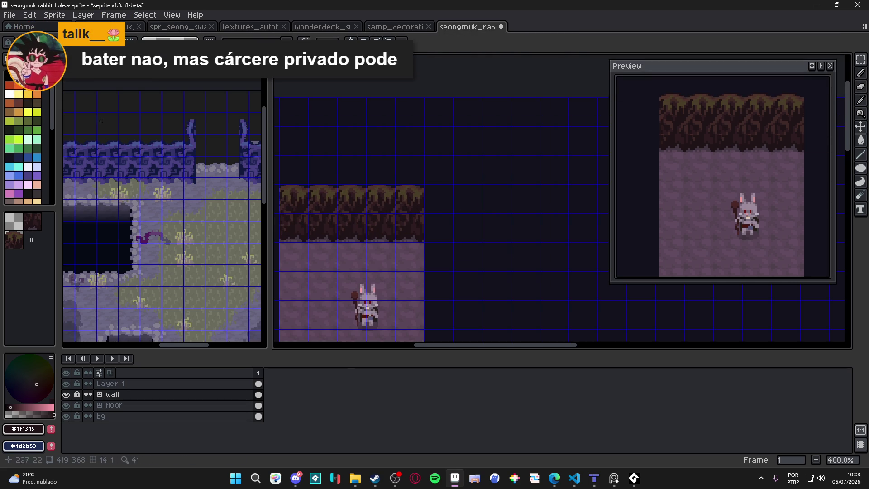
pyautogui.scroll(-2, 320, 186)
# Step: Paint two rows of the brown wall tile to the right of the room, undoing a stray tile below
pyautogui.click(32, 221)
pyautogui.click(13, 240)
pyautogui.moveTo(487, 154); pyautogui.dragTo(571, 163)
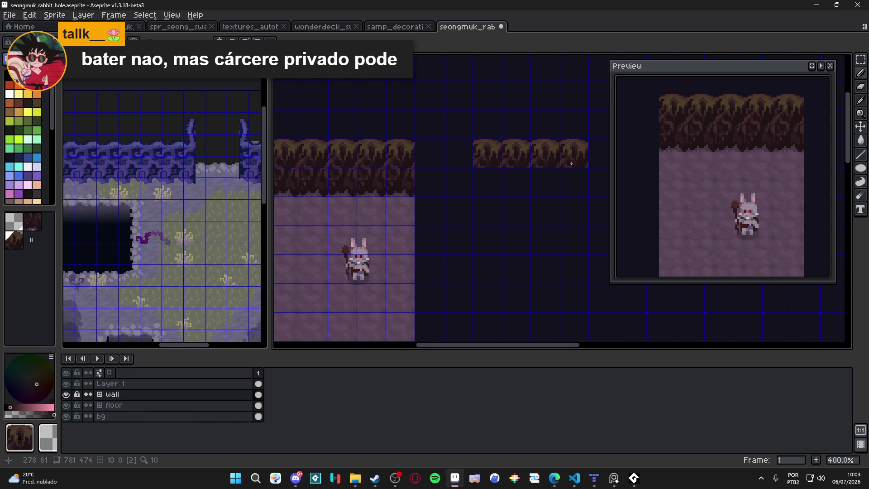
pyautogui.hscroll(2, 571, 164)
pyautogui.scroll(-1, 571, 164)
pyautogui.moveTo(441, 149); pyautogui.dragTo(516, 151)
pyautogui.click(369, 207)
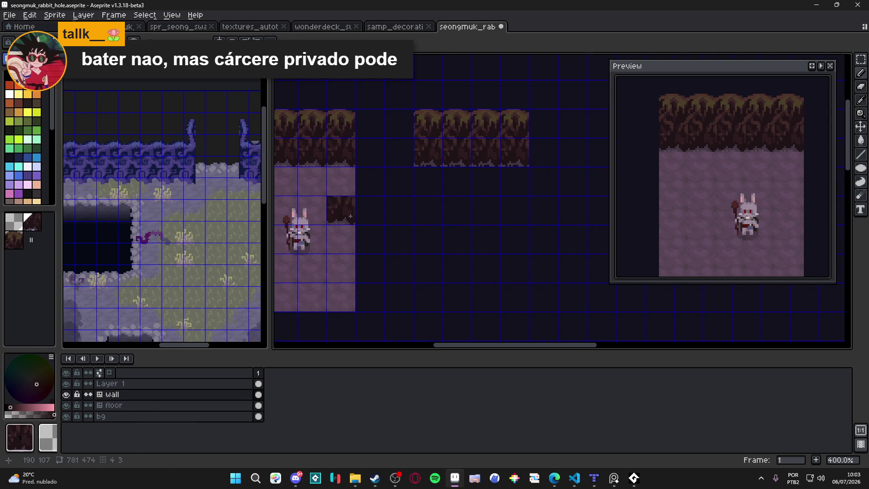
pyautogui.hotkey('ctrl', 'z')
# Step: Switch to the floor layer and paint purple floor tiles beneath the new wall rows
pyautogui.hotkey('alt', 'Down')
pyautogui.moveTo(428, 181)
pyautogui.mouseDown()
pyautogui.moveTo(511, 186)
pyautogui.moveTo(428, 211)
pyautogui.moveTo(428, 239)
pyautogui.moveTo(516, 239)
pyautogui.moveTo(443, 265)
pyautogui.moveTo(516, 299)
pyautogui.mouseUp()
pyautogui.press("ctrl+'")
pyautogui.scroll(1, 485, 311)
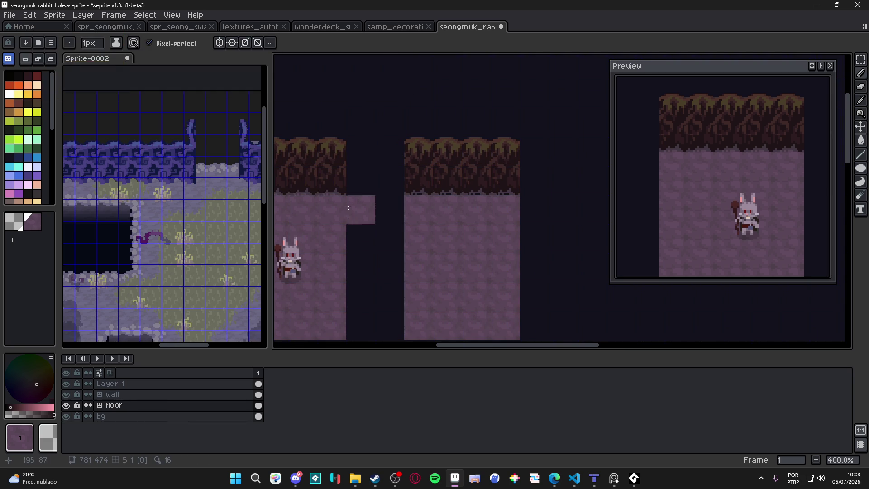
# Step: Pick a new foreground colour, toggle the floor layer's visibility, and make the wall layer active
pyautogui.keyDown('alt'); pyautogui.click(395, 165); pyautogui.keyUp('alt')
pyautogui.moveTo(395, 165); pyautogui.dragTo(378, 199)
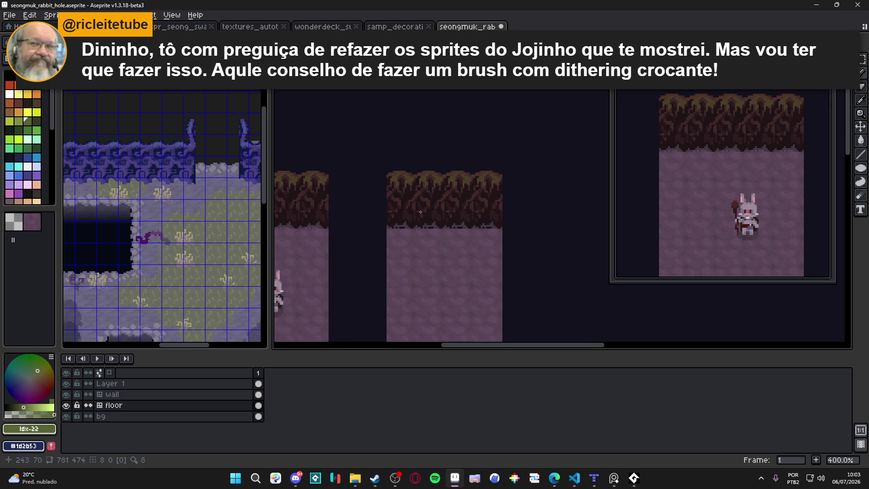
pyautogui.scroll(1, 421, 212)
pyautogui.scroll(1, 421, 213)
pyautogui.click(67, 405)
pyautogui.click(67, 406)
pyautogui.click(108, 394)
pyautogui.click(66, 394)
pyautogui.click(67, 395)
pyautogui.moveTo(470, 208); pyautogui.dragTo(452, 223)
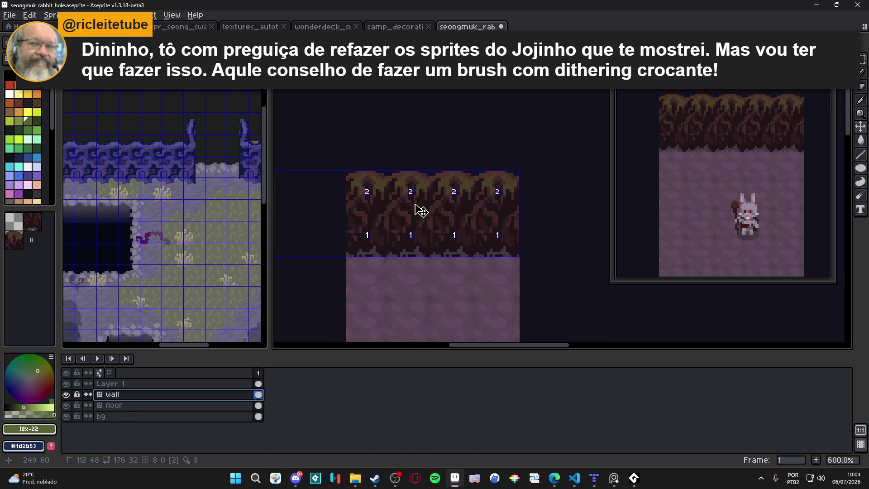
# Step: Switch to the Pencil and eyedrop the darkest and lighter browns from the wall tile
pyautogui.press('v')
pyautogui.press('b')
pyautogui.scroll(3, 416, 231)
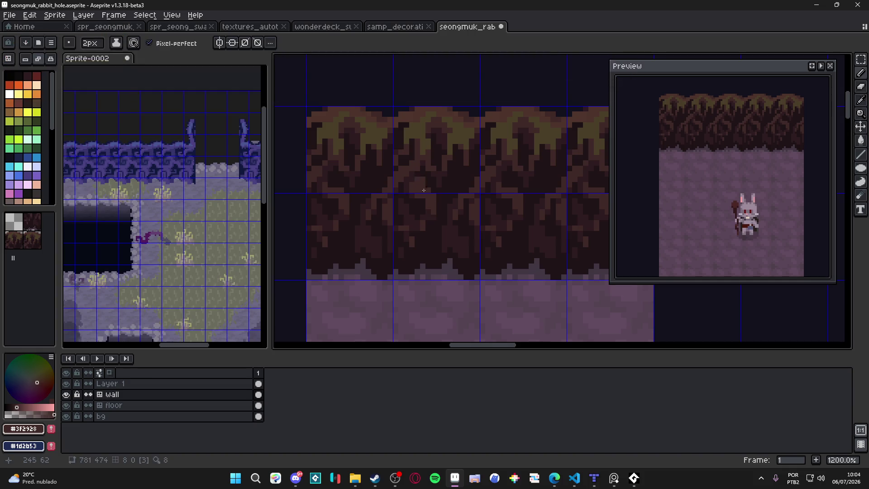
pyautogui.press('b')
pyautogui.hscroll(-2, 416, 167)
pyautogui.hscroll(3, 422, 215)
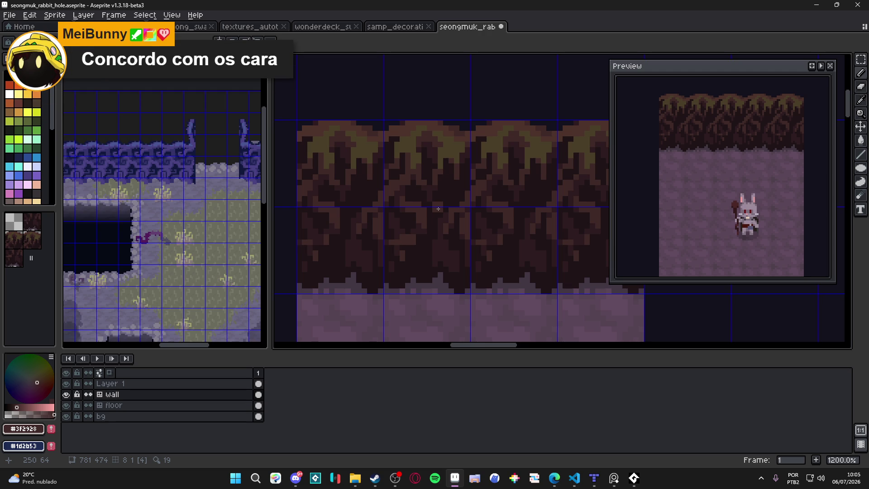
pyautogui.moveTo(410, 184); pyautogui.dragTo(438, 196)
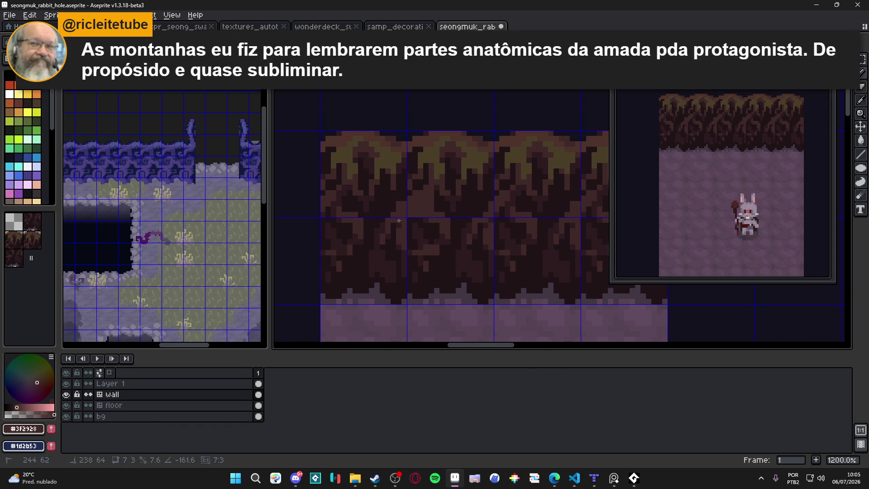
pyautogui.keyDown('alt'); pyautogui.click(422, 194); pyautogui.keyUp('alt')
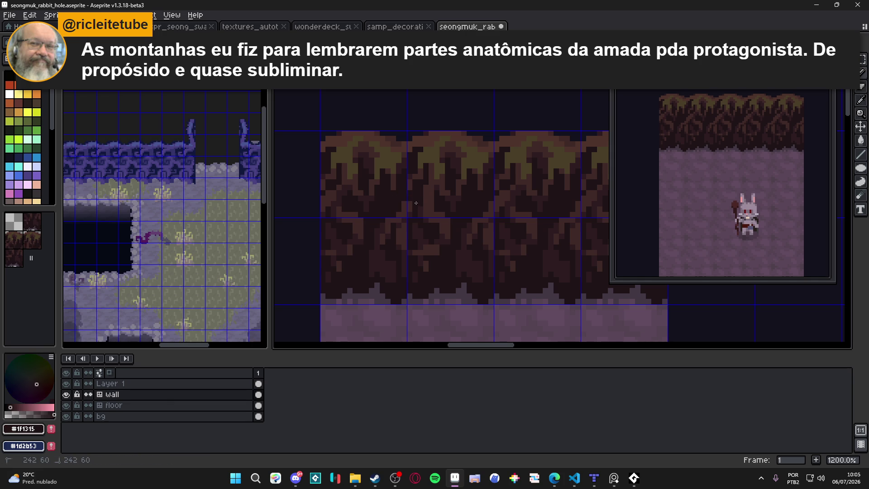
pyautogui.keyDown('alt'); pyautogui.click(423, 199); pyautogui.keyUp('alt')
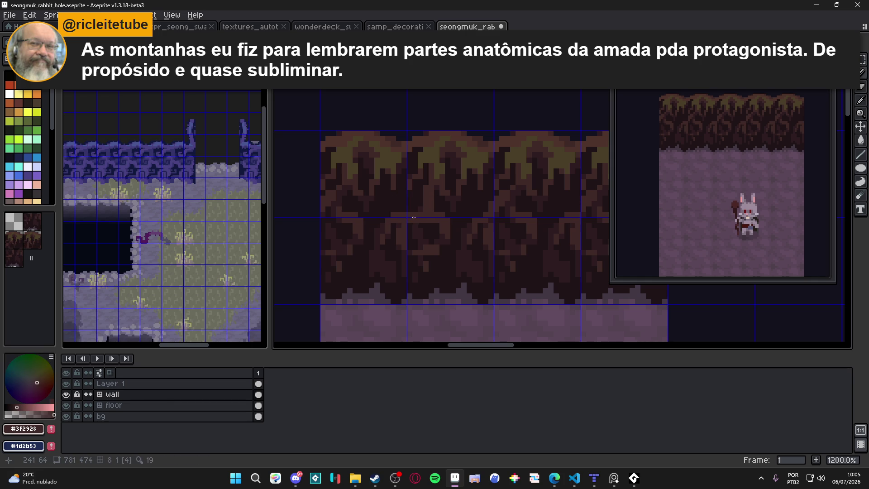
# Step: Paint lighter brown pixels and a dark pixel into the roots, resampling both browns
pyautogui.moveTo(393, 227); pyautogui.dragTo(378, 251)
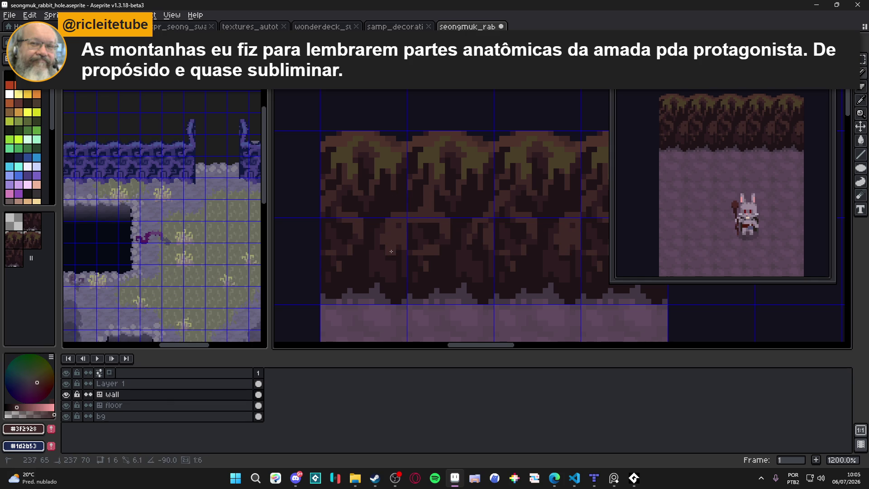
pyautogui.keyDown('alt'); pyautogui.click(369, 272); pyautogui.keyUp('alt')
pyautogui.click(392, 280)
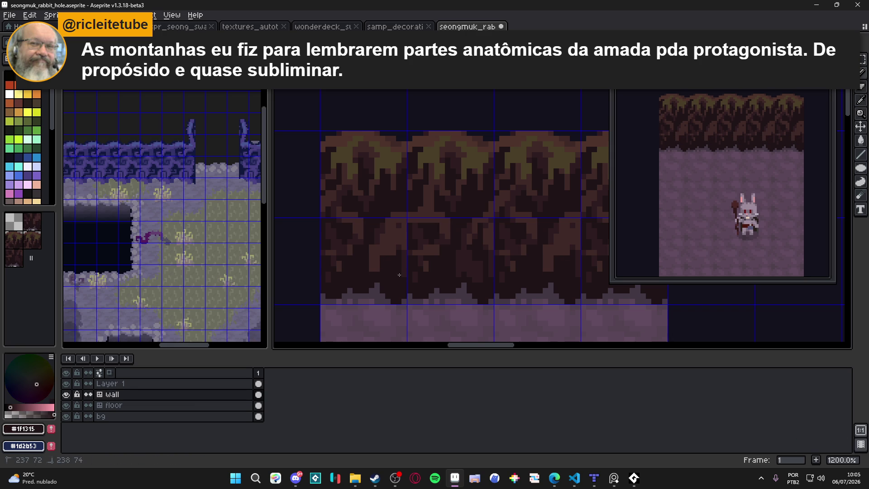
pyautogui.keyDown('alt'); pyautogui.click(399, 224); pyautogui.keyUp('alt')
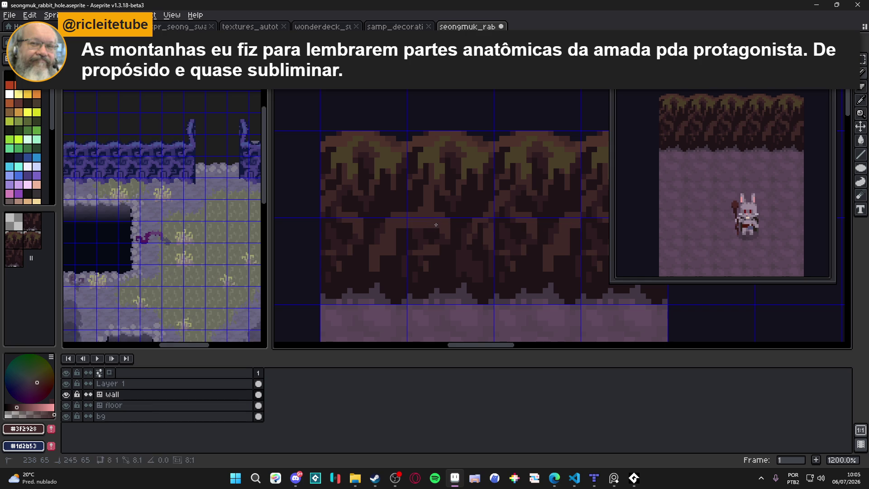
pyautogui.keyDown('alt'); pyautogui.click(381, 229); pyautogui.keyUp('alt')
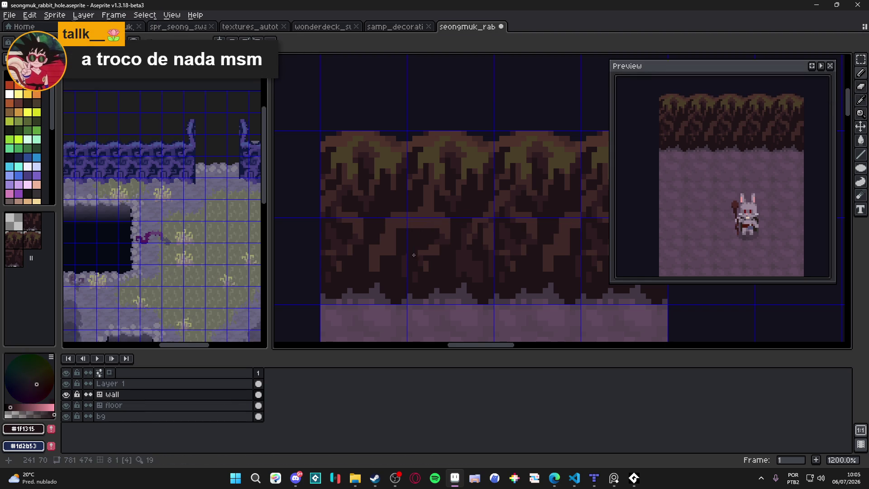
# Step: Eyedrop the lighter brown from the wall and save the tileset file
pyautogui.moveTo(411, 282); pyautogui.dragTo(397, 274)
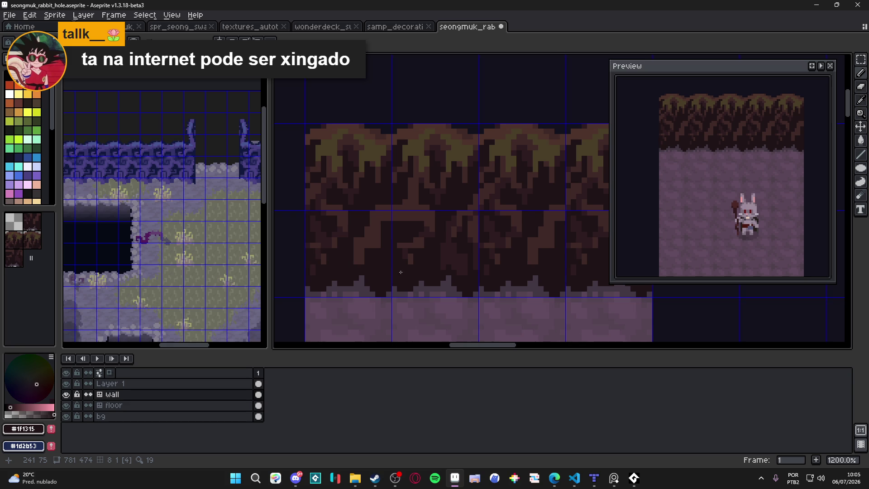
pyautogui.scroll(1, 419, 271)
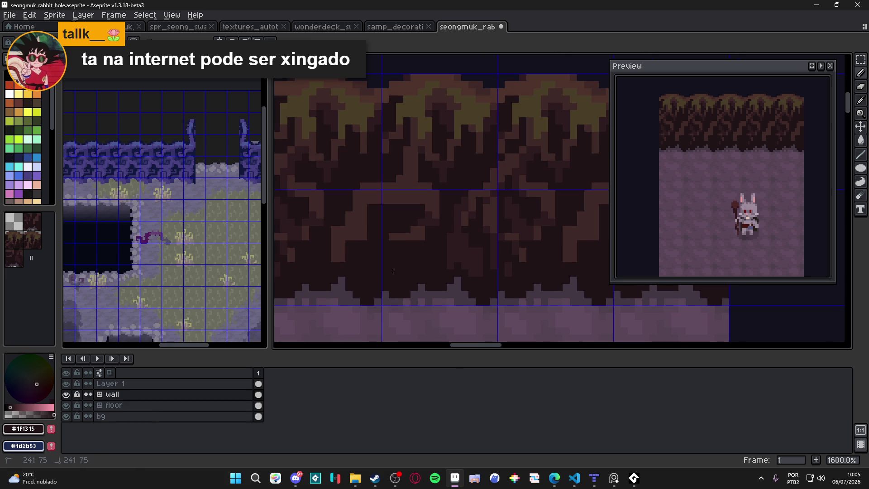
pyautogui.scroll(-2, 421, 245)
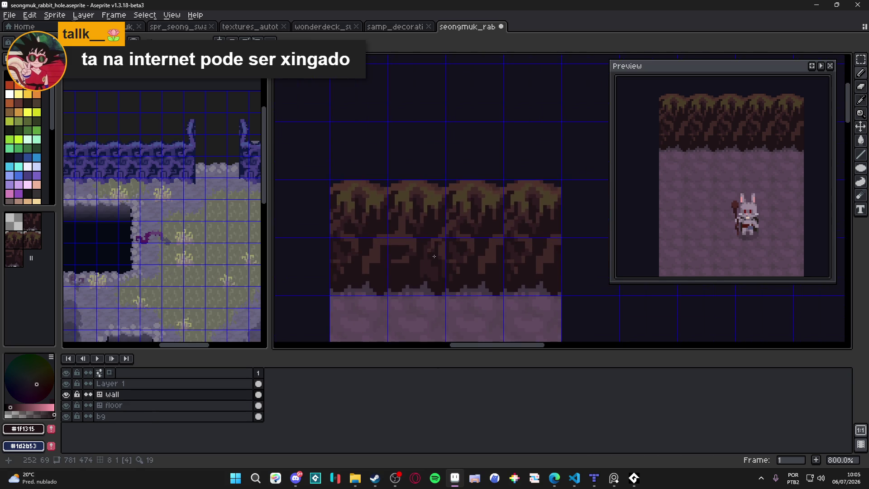
pyautogui.scroll(1, 408, 259)
pyautogui.keyDown('alt'); pyautogui.click(392, 229); pyautogui.keyUp('alt')
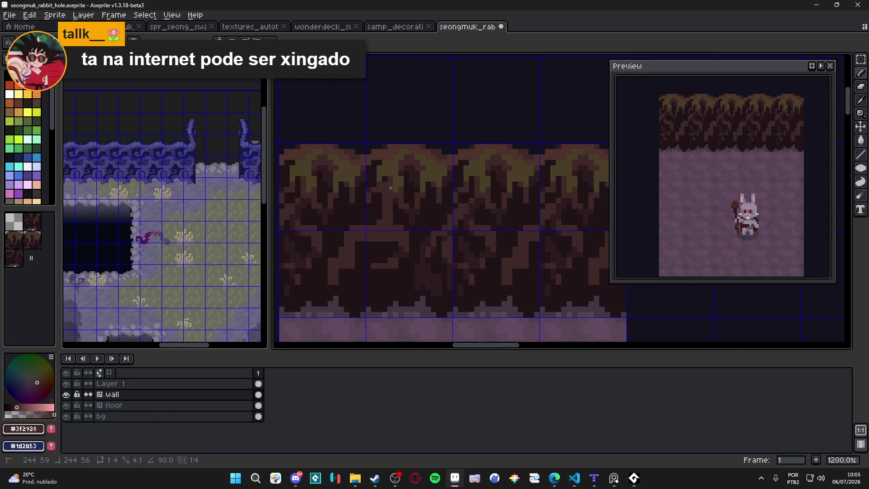
pyautogui.scroll(-1, 387, 183)
pyautogui.scroll(1, 392, 194)
pyautogui.scroll(-3, 394, 197)
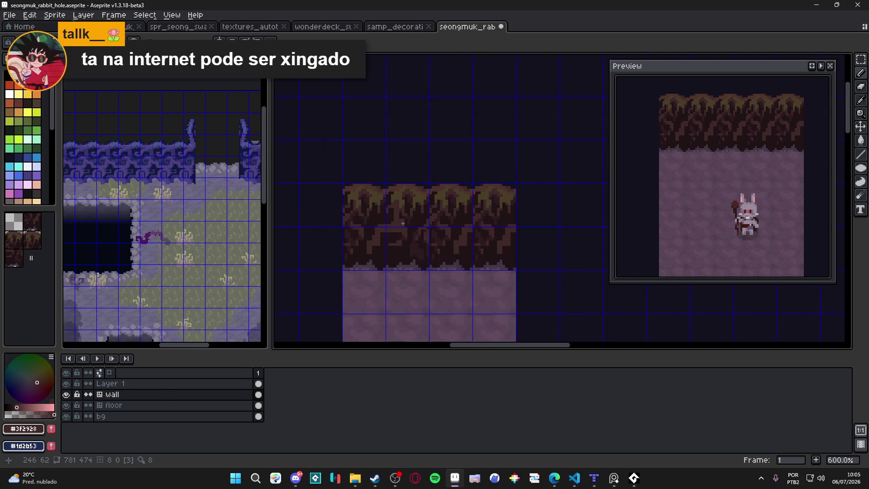
pyautogui.scroll(3, 392, 255)
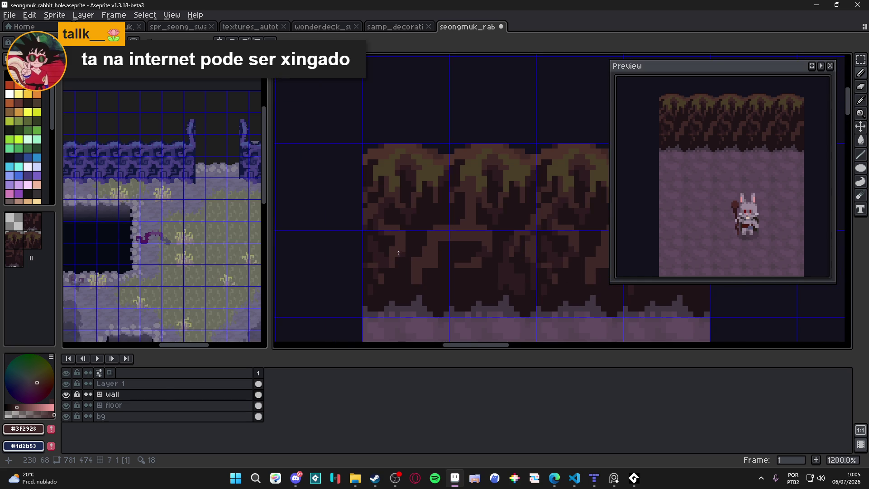
pyautogui.scroll(1, 442, 236)
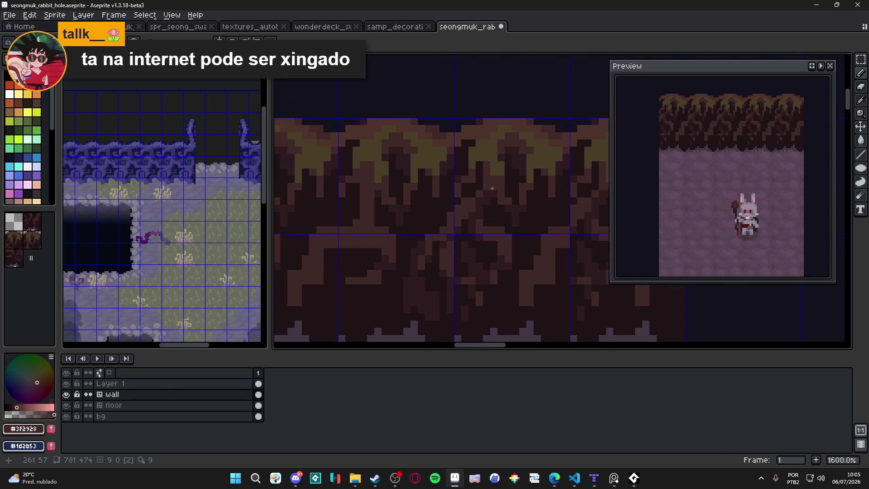
pyautogui.moveTo(490, 188); pyautogui.dragTo(483, 187)
pyautogui.hotkey('ctrl', 's')
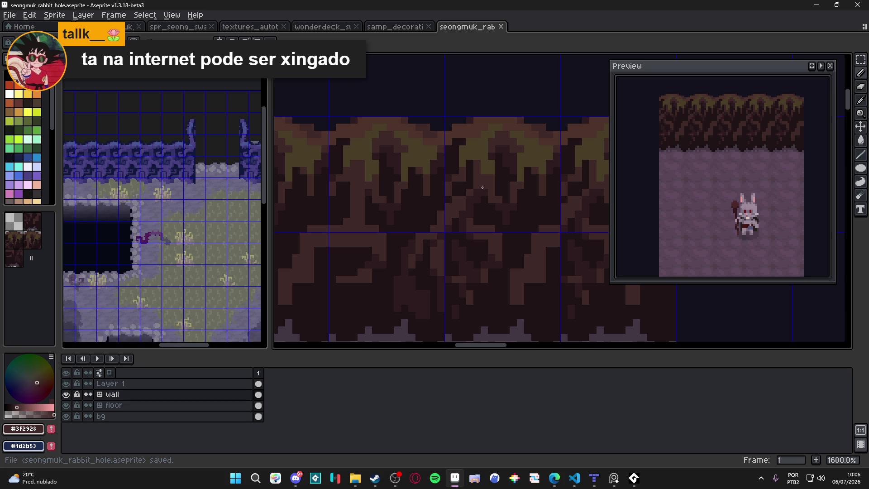
# Step: Add lighter shading strokes along a root, then pick the darkest brown back
pyautogui.moveTo(482, 187); pyautogui.dragTo(476, 211)
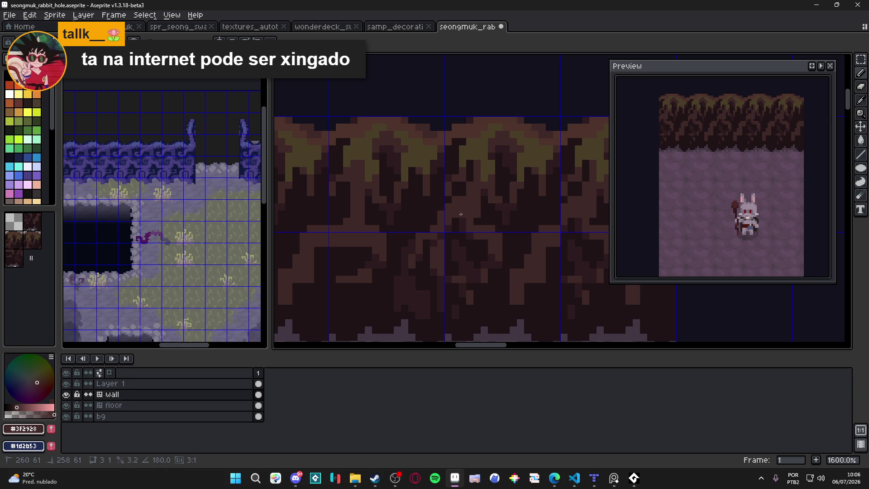
pyautogui.moveTo(455, 212); pyautogui.dragTo(431, 243)
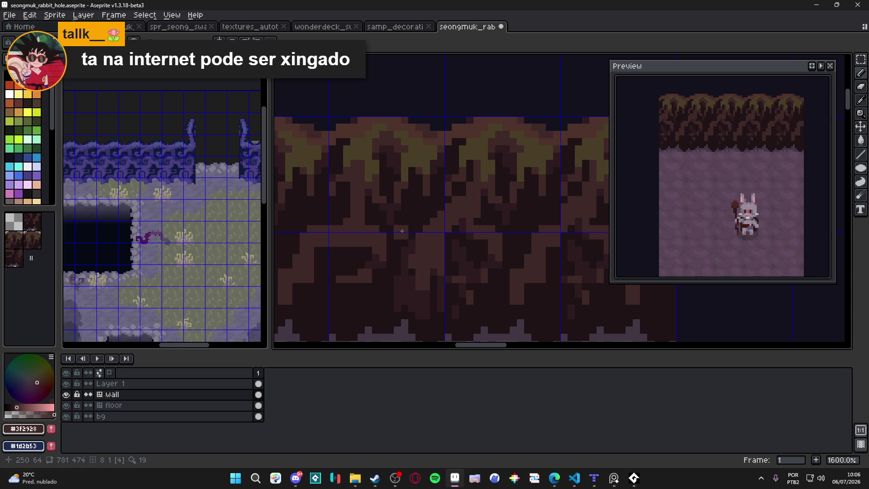
pyautogui.keyDown('alt'); pyautogui.click(416, 250); pyautogui.keyUp('alt')
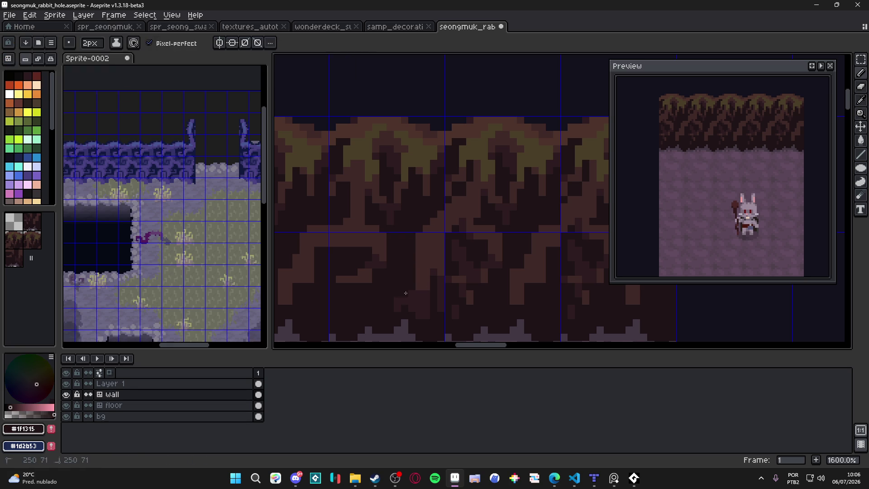
# Step: Carve dark vertical gaps between the roots, cover stray brown pixels, and save the file
pyautogui.moveTo(409, 251); pyautogui.dragTo(409, 307)
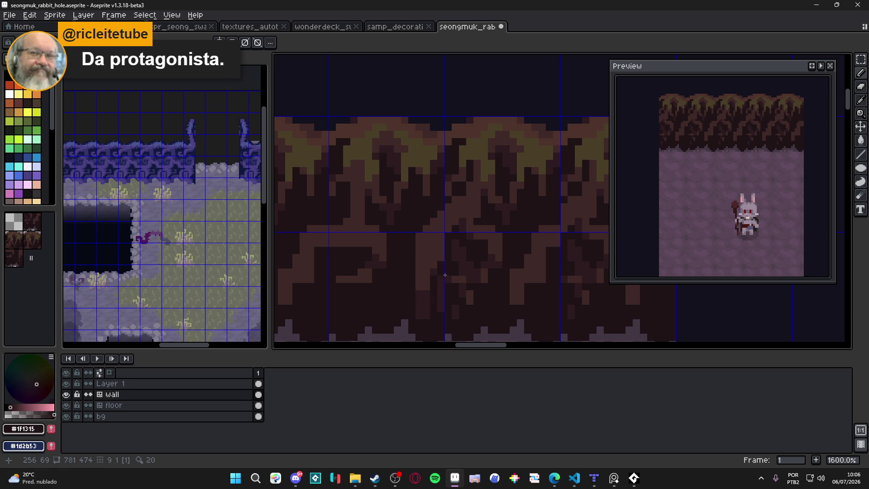
pyautogui.moveTo(442, 273); pyautogui.dragTo(442, 253)
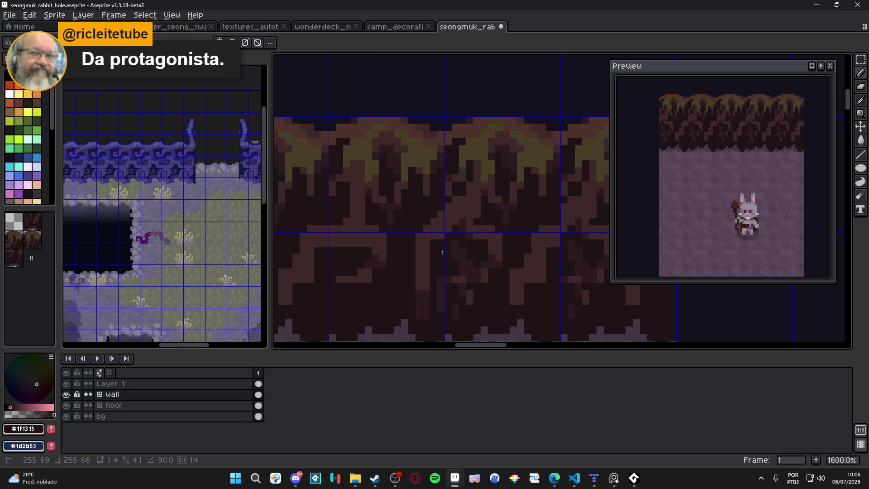
pyautogui.keyDown('alt'); pyautogui.click(432, 237); pyautogui.keyUp('alt')
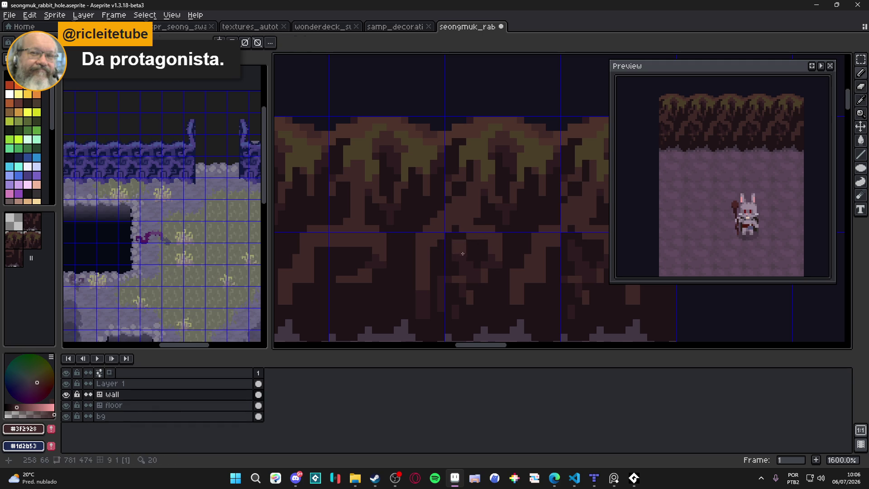
pyautogui.keyDown('alt'); pyautogui.click(448, 246); pyautogui.keyUp('alt')
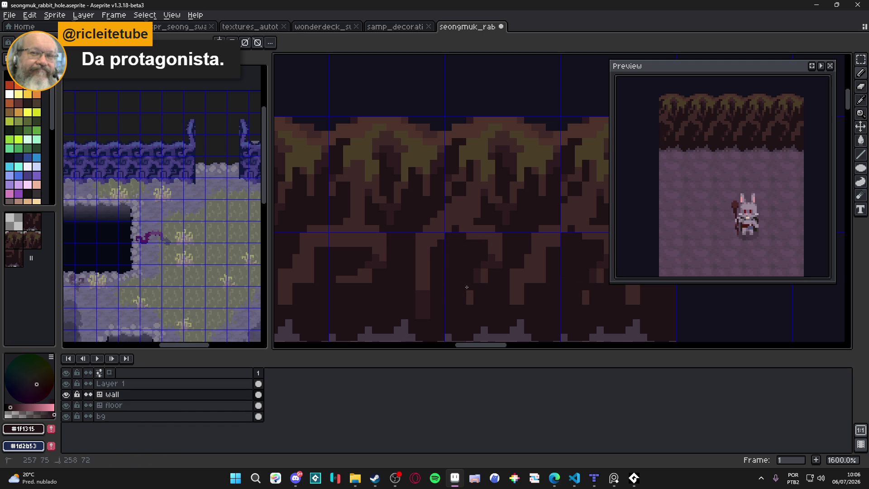
pyautogui.scroll(-1, 467, 287)
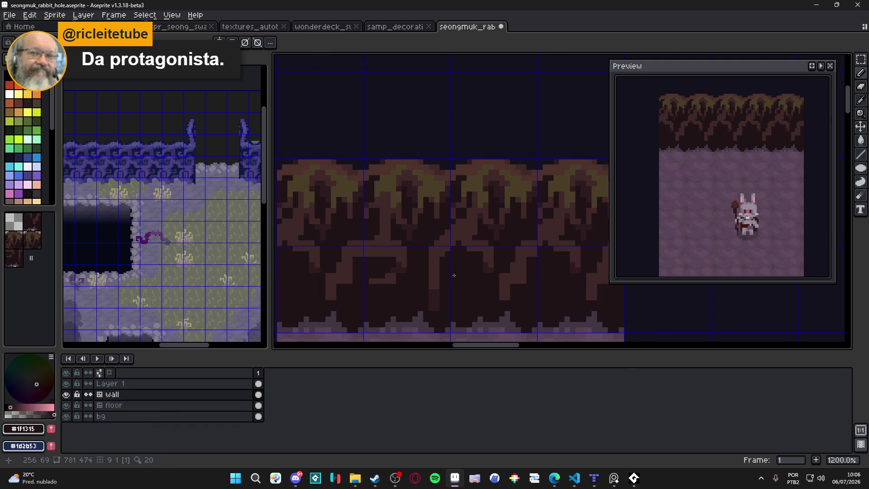
pyautogui.scroll(-1, 448, 271)
pyautogui.scroll(-1, 431, 259)
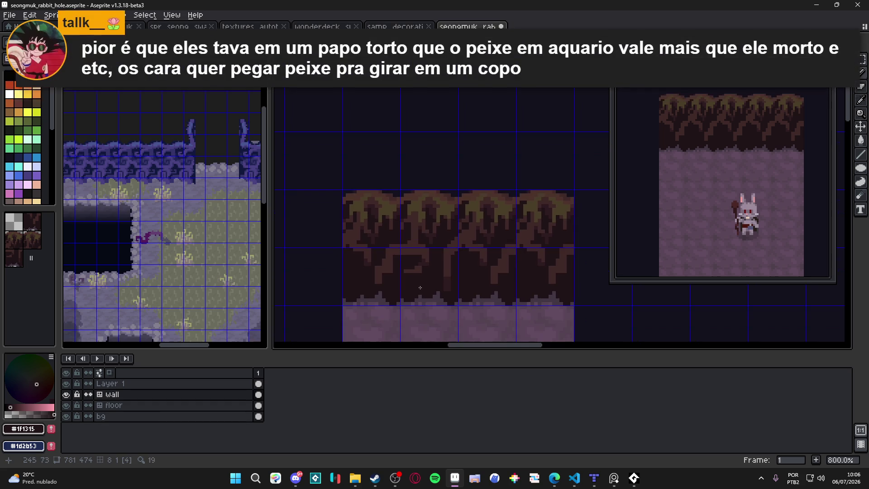
pyautogui.scroll(5, 424, 271)
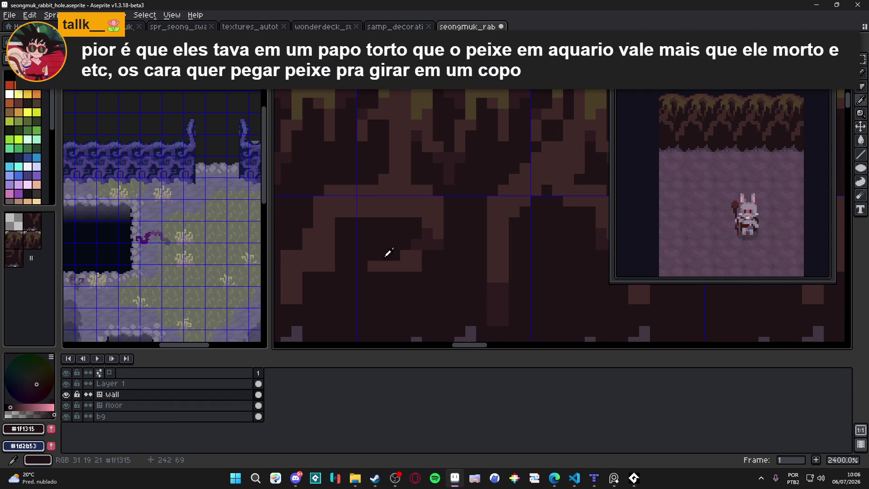
pyautogui.moveTo(394, 272); pyautogui.dragTo(433, 242)
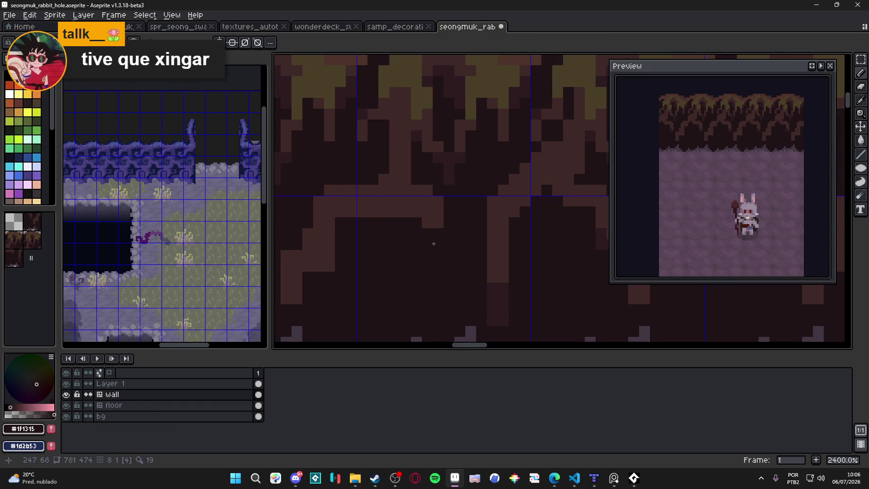
pyautogui.hotkey('ctrl', 's')
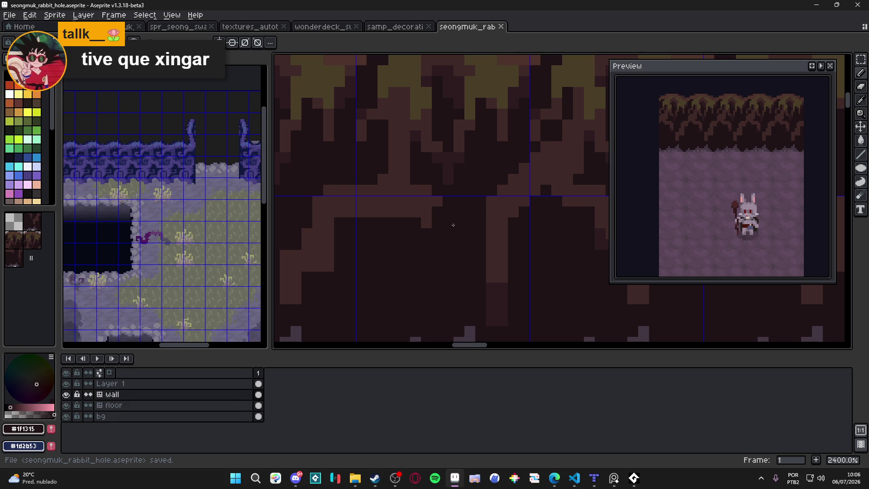
pyautogui.scroll(-1, 453, 224)
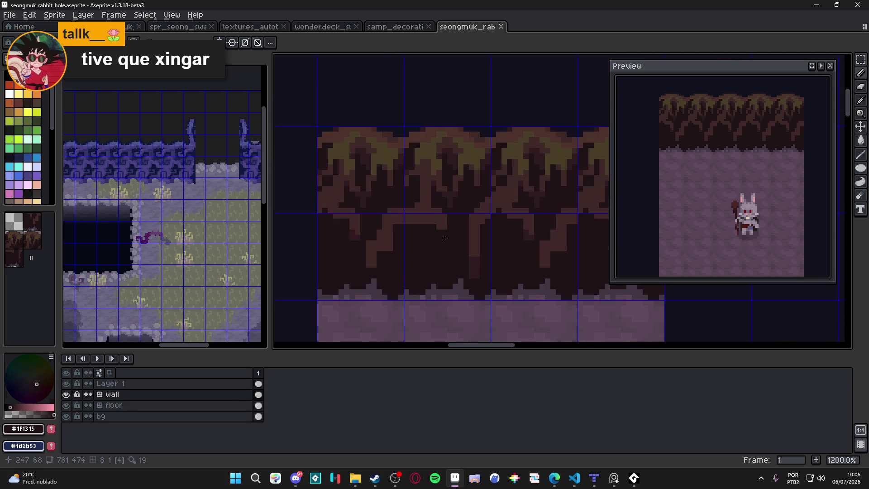
pyautogui.scroll(1, 441, 225)
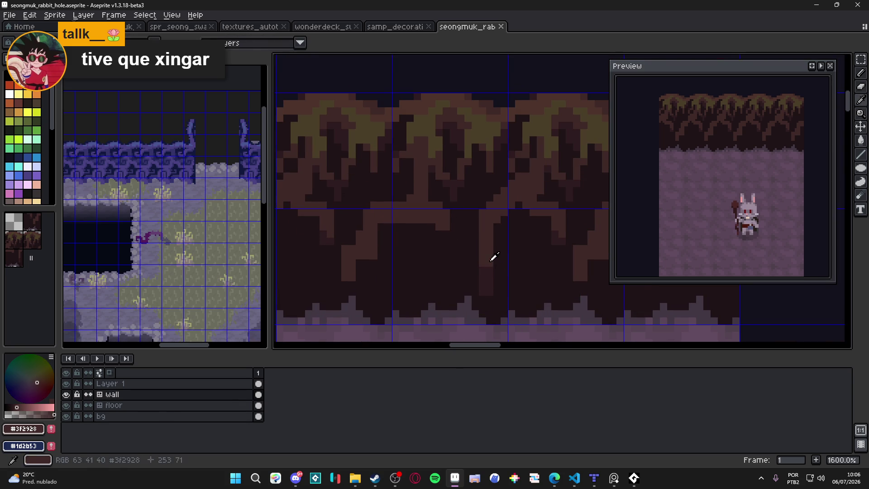
# Step: Alternate mid and darkest brown picks to place tiny dark touches on the roots
pyautogui.keyDown('alt'); pyautogui.click(489, 279); pyautogui.keyUp('alt')
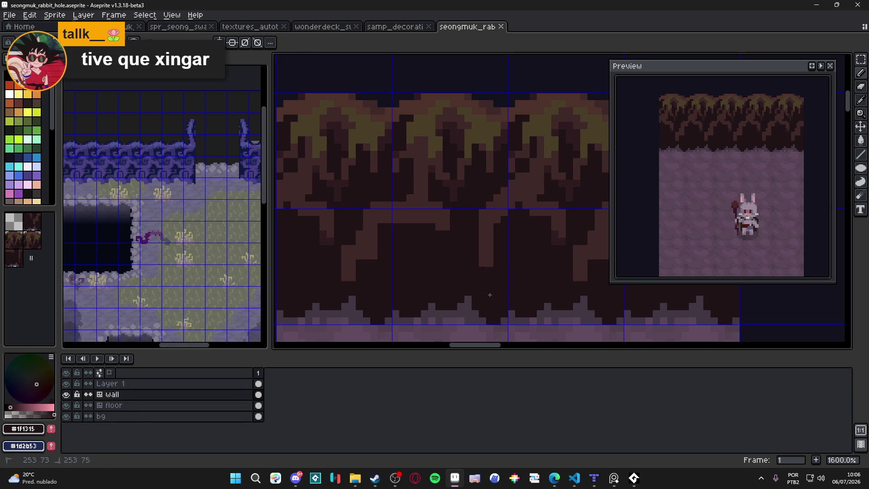
pyautogui.scroll(-1, 494, 295)
pyautogui.scroll(1, 502, 252)
pyautogui.keyDown('alt'); pyautogui.click(559, 258); pyautogui.keyUp('alt')
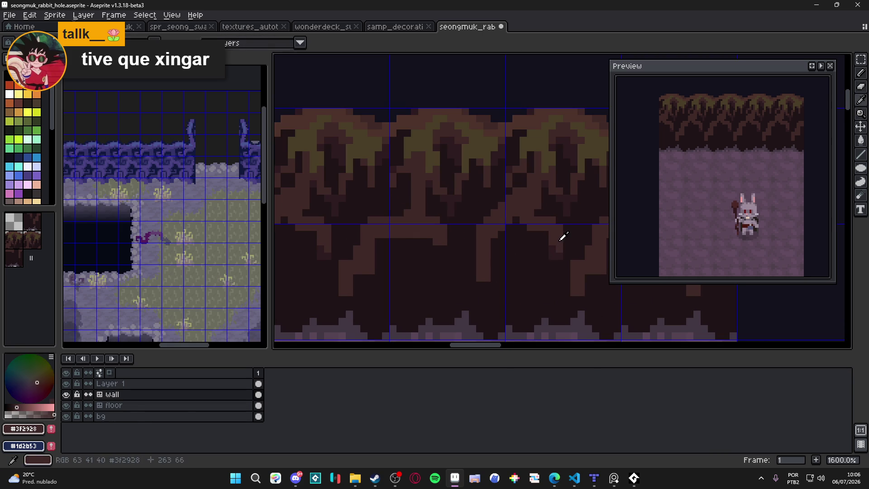
pyautogui.keyDown('alt'); pyautogui.click(536, 237); pyautogui.keyUp('alt')
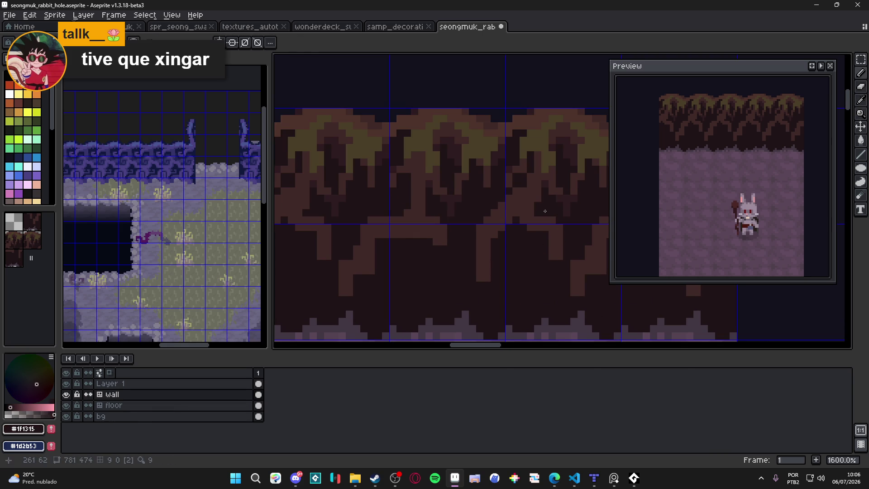
pyautogui.keyDown('alt'); pyautogui.click(527, 188); pyautogui.keyUp('alt')
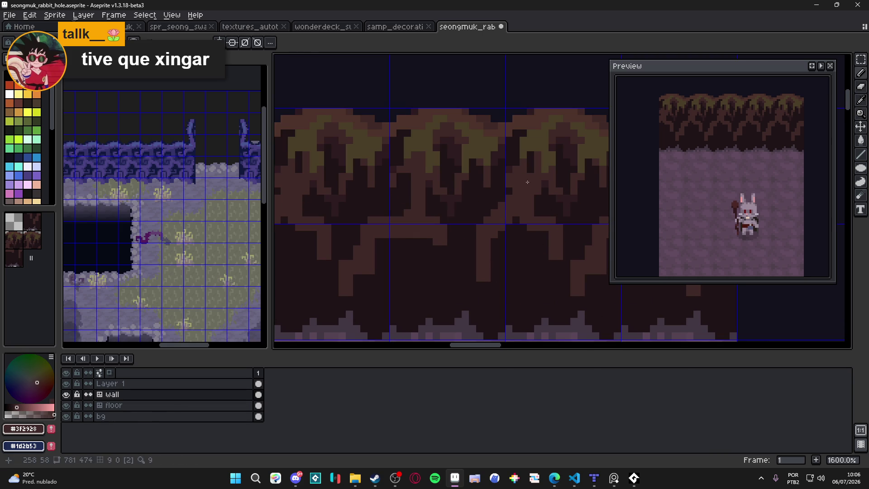
pyautogui.keyDown('alt'); pyautogui.click(506, 183); pyautogui.keyUp('alt')
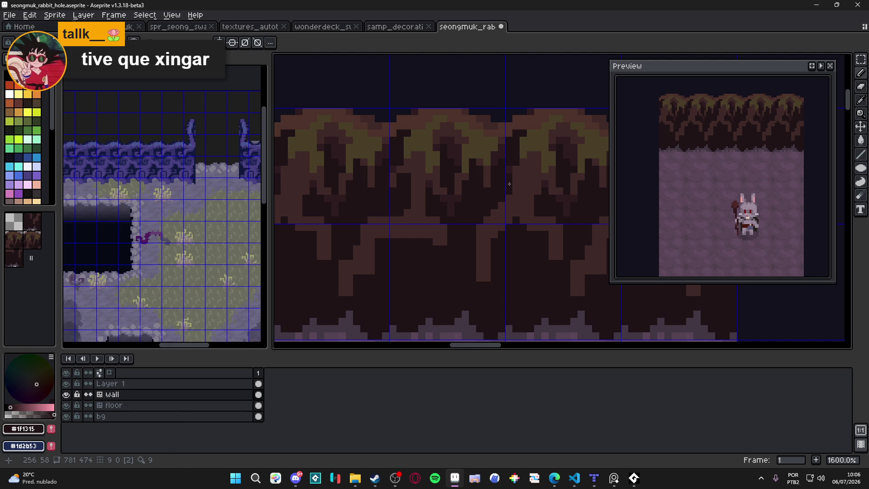
pyautogui.moveTo(514, 174); pyautogui.dragTo(517, 190)
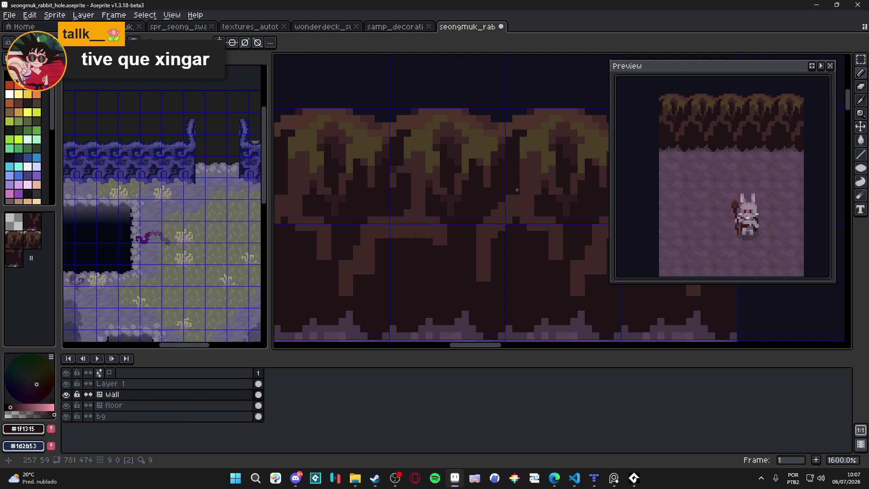
pyautogui.keyDown('alt'); pyautogui.click(508, 221); pyautogui.keyUp('alt')
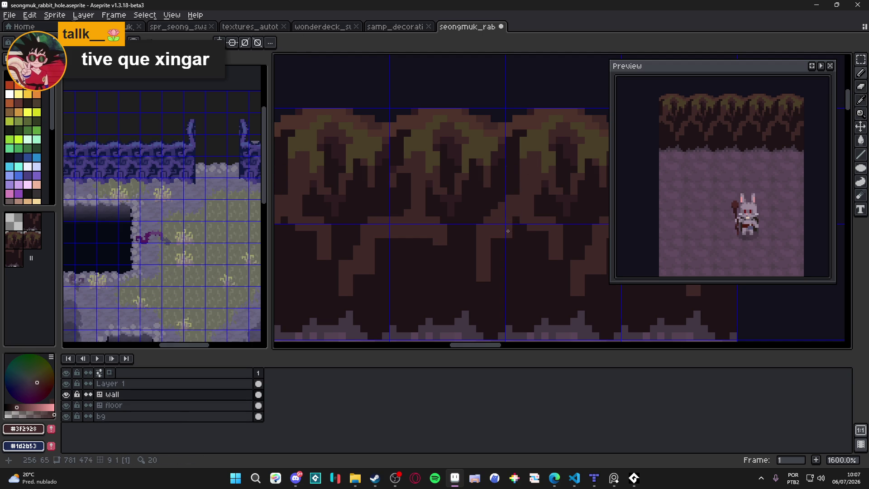
pyautogui.keyDown('alt'); pyautogui.click(491, 215); pyautogui.keyUp('alt')
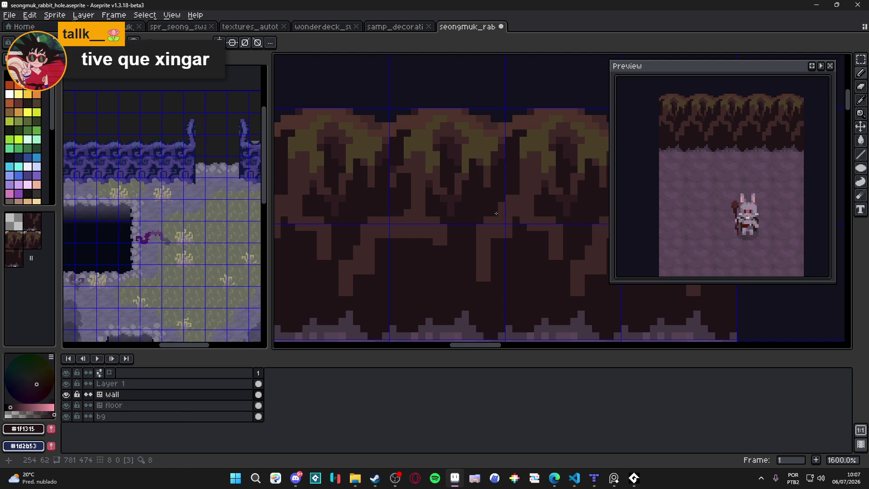
pyautogui.click(495, 219)
pyautogui.keyDown('alt'); pyautogui.click(509, 219); pyautogui.keyUp('alt')
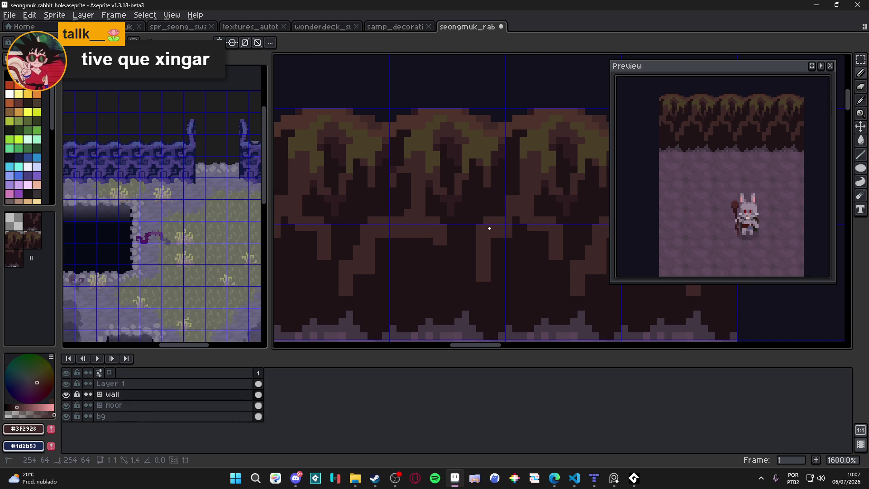
# Step: Hide the tile grid to check the wall with the darkest brown reselected
pyautogui.hotkey('ctrl', "'")
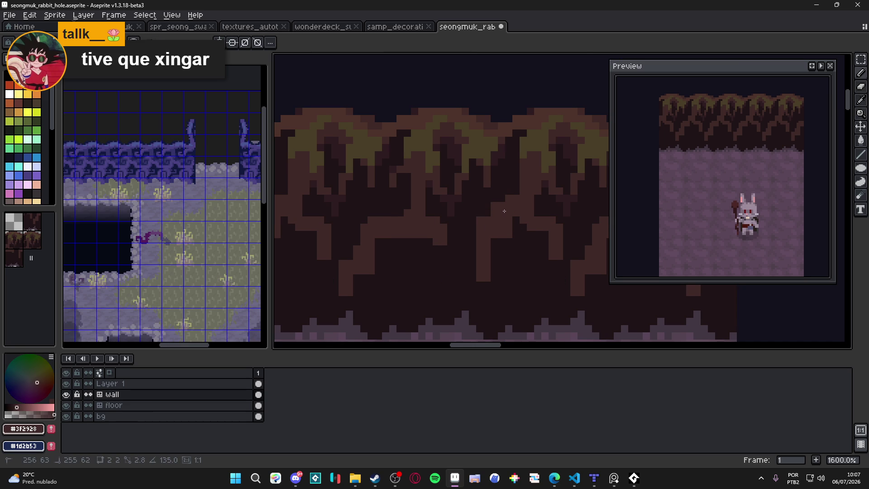
pyautogui.keyDown('alt'); pyautogui.click(502, 198); pyautogui.keyUp('alt')
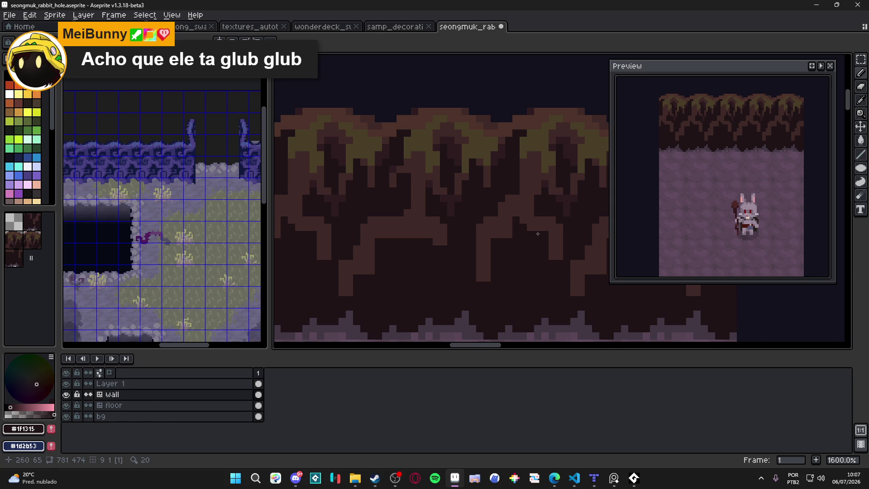
pyautogui.moveTo(512, 234); pyautogui.dragTo(498, 218)
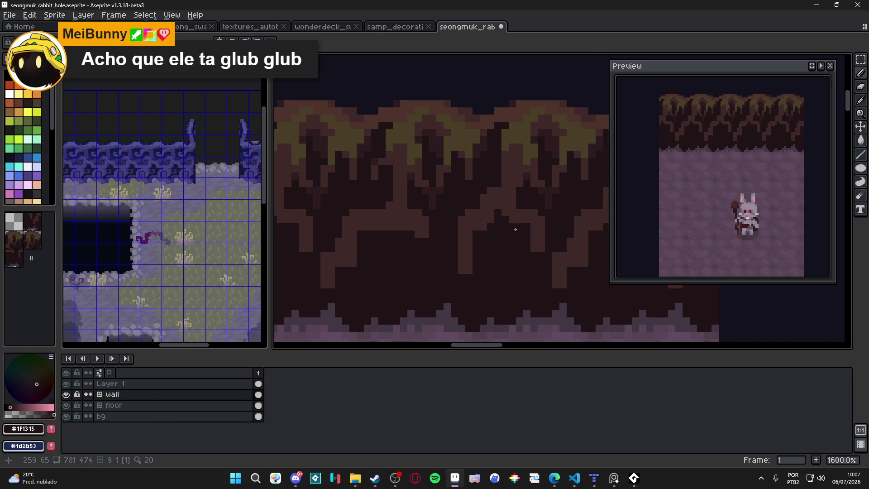
pyautogui.scroll(-3, 529, 218)
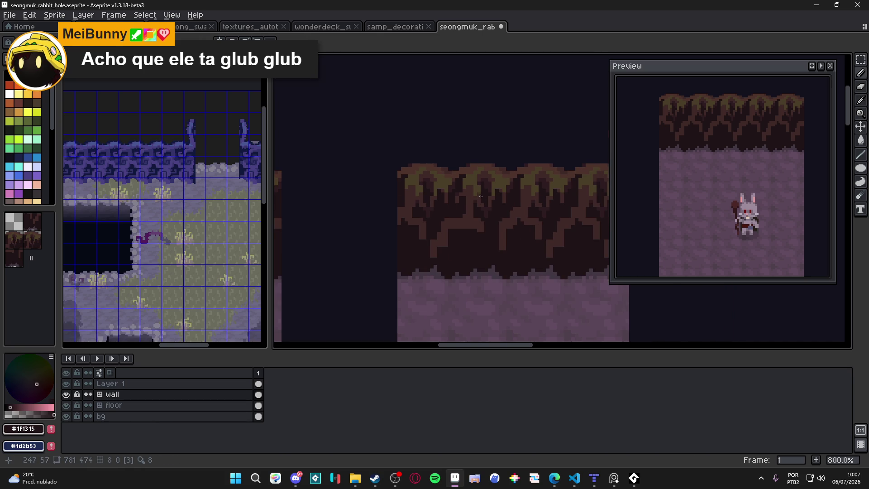
pyautogui.scroll(1, 482, 200)
pyautogui.scroll(3, 483, 204)
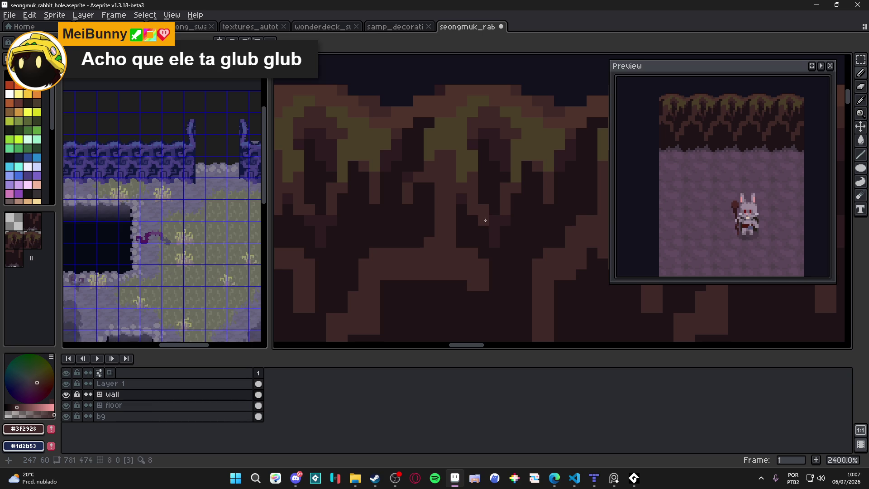
# Step: Eyedrop the darkest and lighter root browns from the wall art
pyautogui.keyDown('alt'); pyautogui.click(499, 230); pyautogui.keyUp('alt')
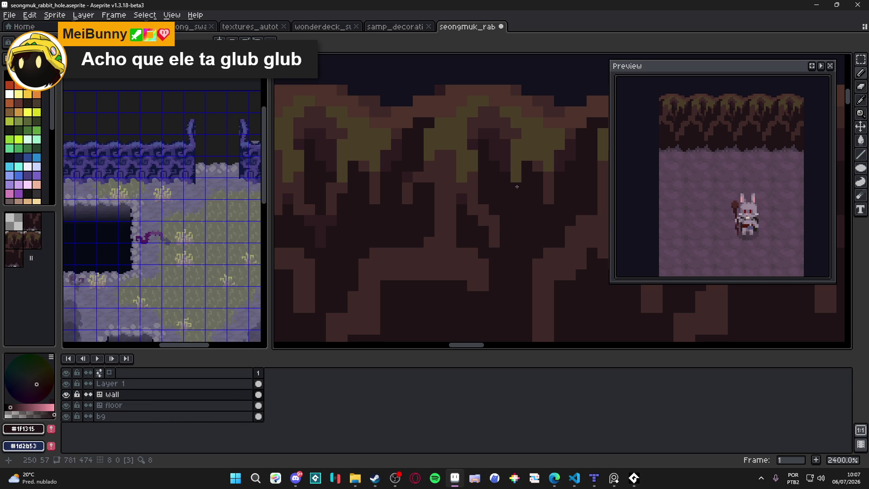
pyautogui.keyDown('alt'); pyautogui.click(550, 189); pyautogui.keyUp('alt')
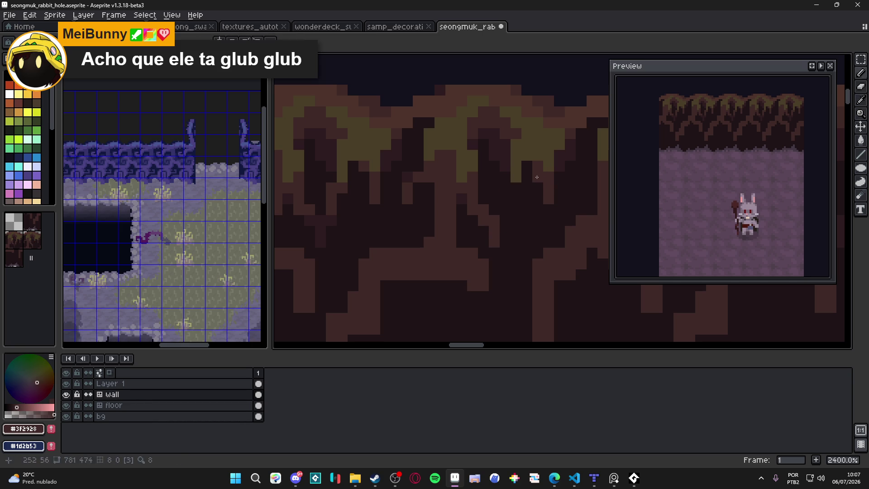
pyautogui.keyDown('alt'); pyautogui.click(538, 175); pyautogui.keyUp('alt')
pyautogui.scroll(-1, 534, 159)
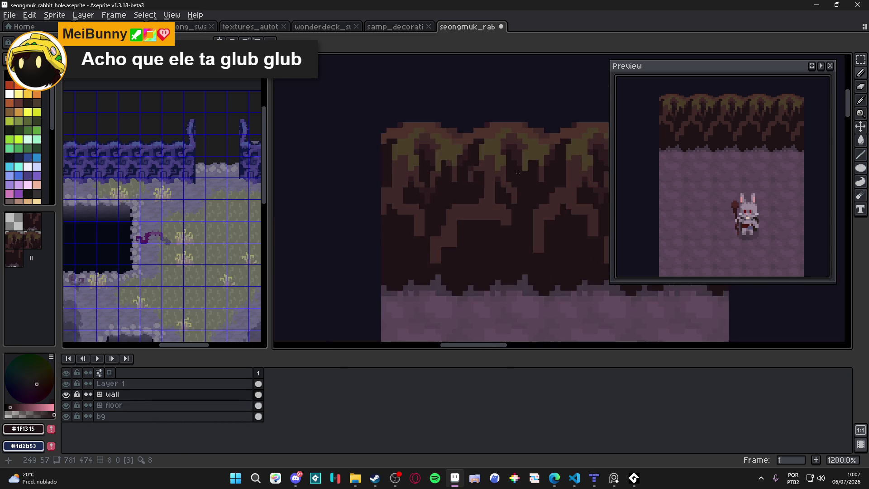
pyautogui.scroll(1, 530, 215)
pyautogui.keyDown('alt'); pyautogui.click(529, 215); pyautogui.keyUp('alt')
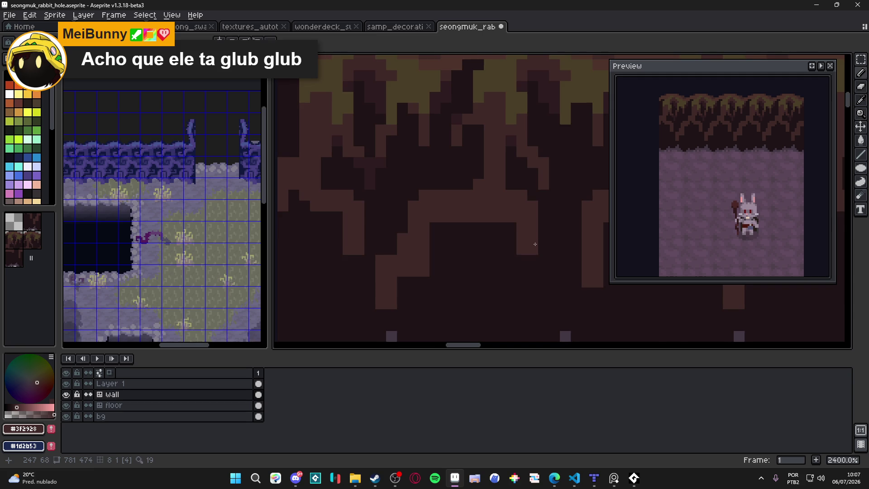
pyautogui.scroll(-1, 529, 246)
pyautogui.scroll(1, 523, 245)
# Step: Darken a light block in the roots and draw two new brown root branches
pyautogui.click(515, 243)
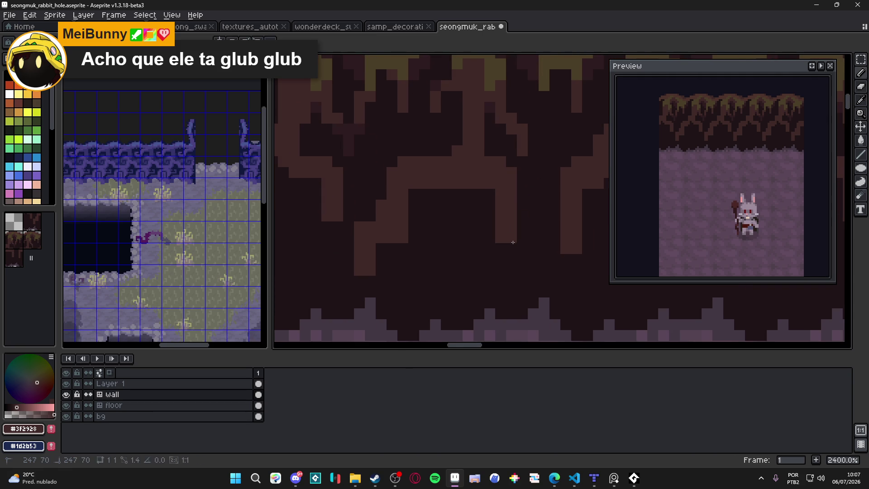
pyautogui.rightClick(518, 236)
pyautogui.moveTo(495, 238); pyautogui.dragTo(472, 273)
pyautogui.moveTo(501, 249); pyautogui.dragTo(530, 274)
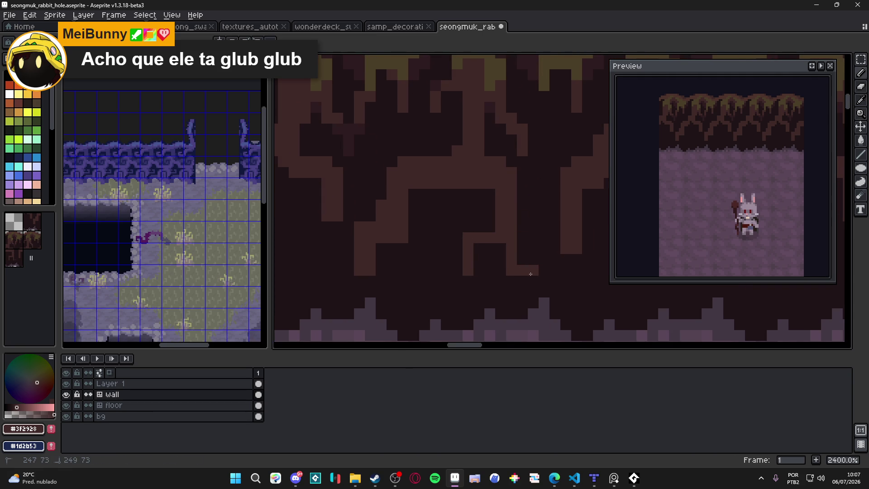
pyautogui.scroll(-2, 468, 259)
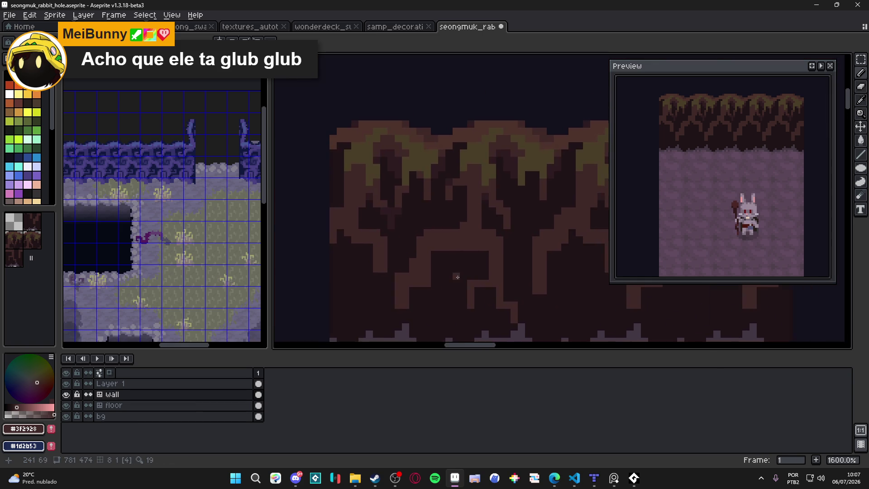
pyautogui.scroll(-2, 457, 277)
pyautogui.scroll(-1, 451, 246)
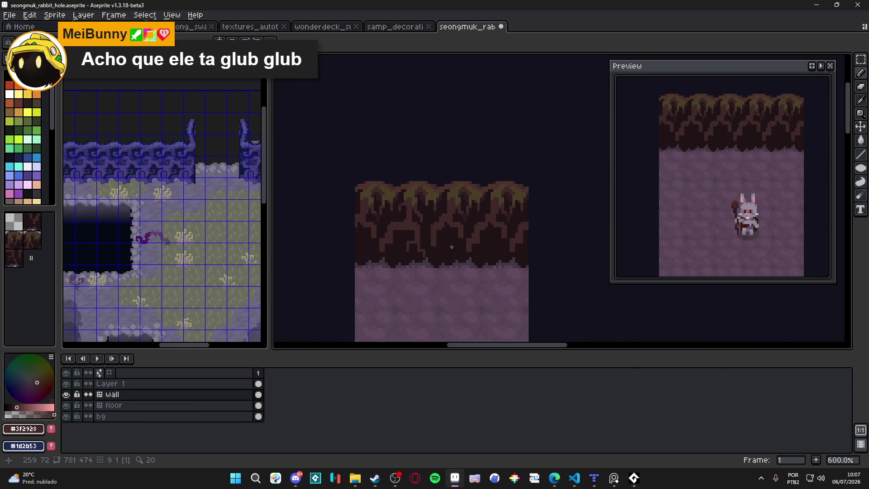
pyautogui.scroll(1, 475, 241)
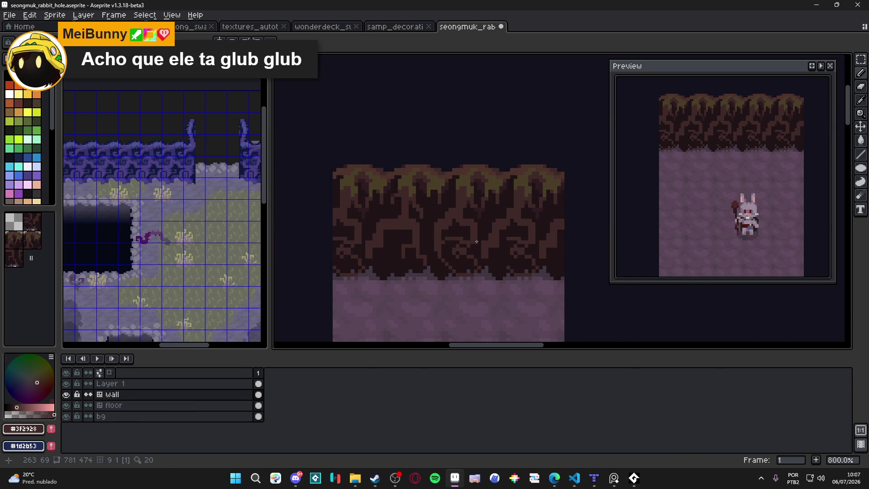
pyautogui.scroll(-2, 475, 241)
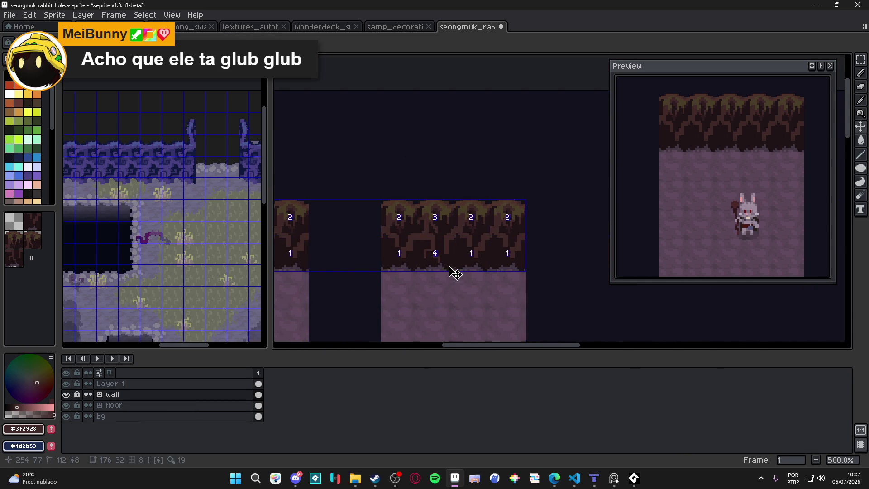
pyautogui.scroll(2, 455, 274)
pyautogui.scroll(-1, 458, 282)
pyautogui.scroll(-1, 462, 292)
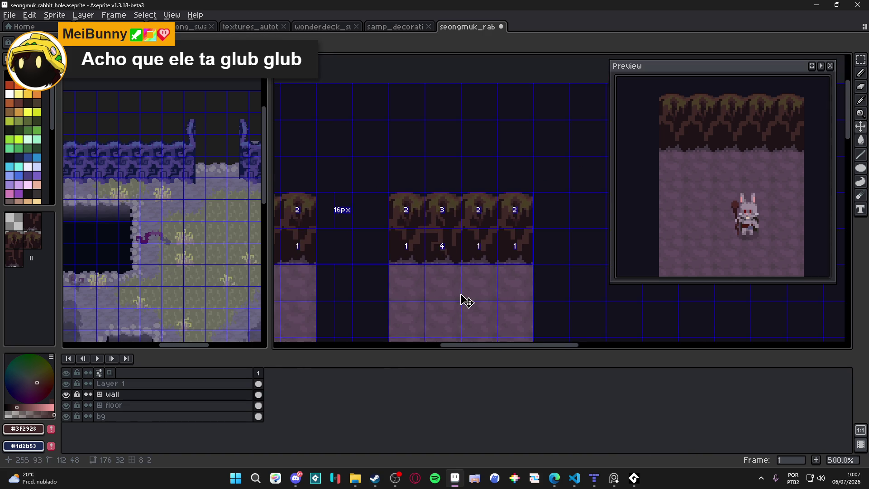
pyautogui.moveTo(466, 301)
pyautogui.mouseDown()
pyautogui.moveTo(428, 235)
pyautogui.moveTo(502, 235)
pyautogui.moveTo(467, 223)
pyautogui.moveTo(531, 204)
pyautogui.moveTo(447, 214)
pyautogui.mouseUp()
pyautogui.scroll(-2, 428, 235)
pyautogui.scroll(3, 467, 223)
pyautogui.scroll(2, 458, 223)
pyautogui.scroll(2, 479, 216)
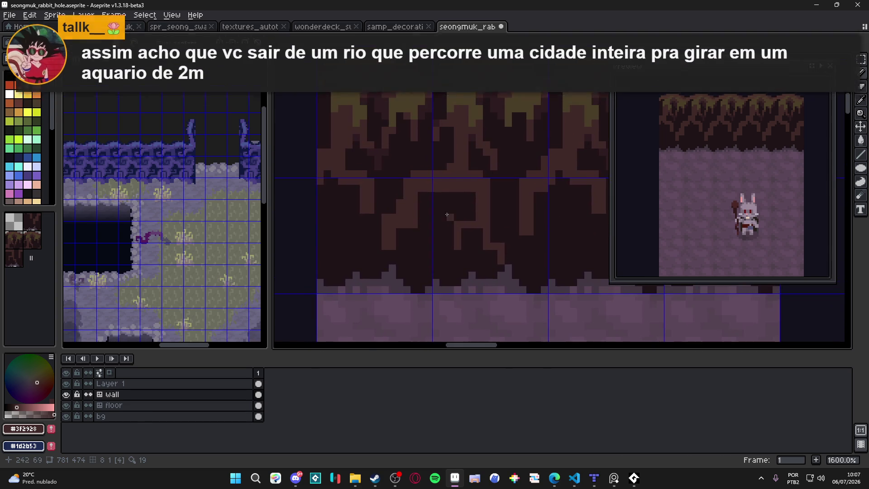
pyautogui.scroll(1, 382, 188)
pyautogui.scroll(-6, 395, 220)
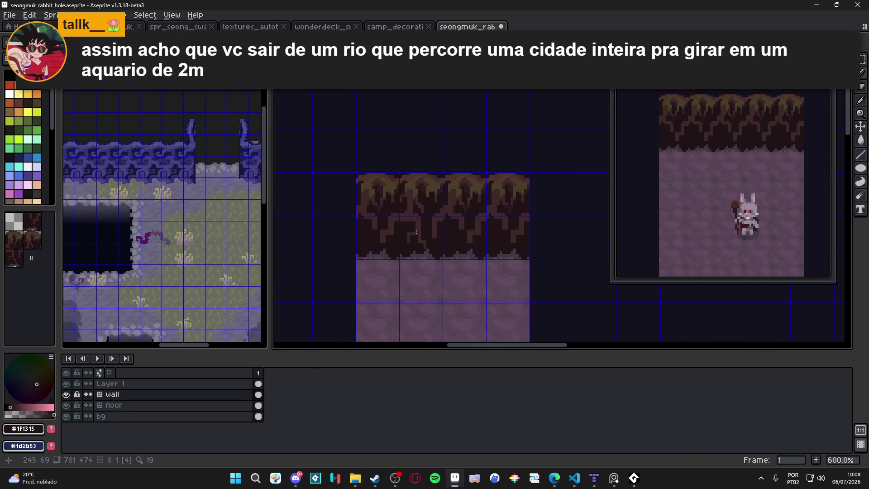
pyautogui.click(28, 257)
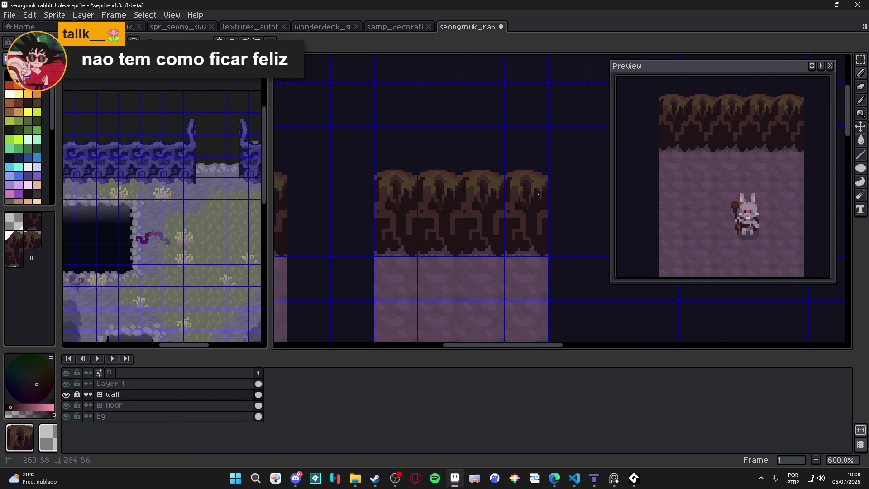
pyautogui.scroll(-1, 409, 217)
# Step: Save the tileset file and eyedrop the lighter and darkest browns
pyautogui.hotkey('ctrl', 's')
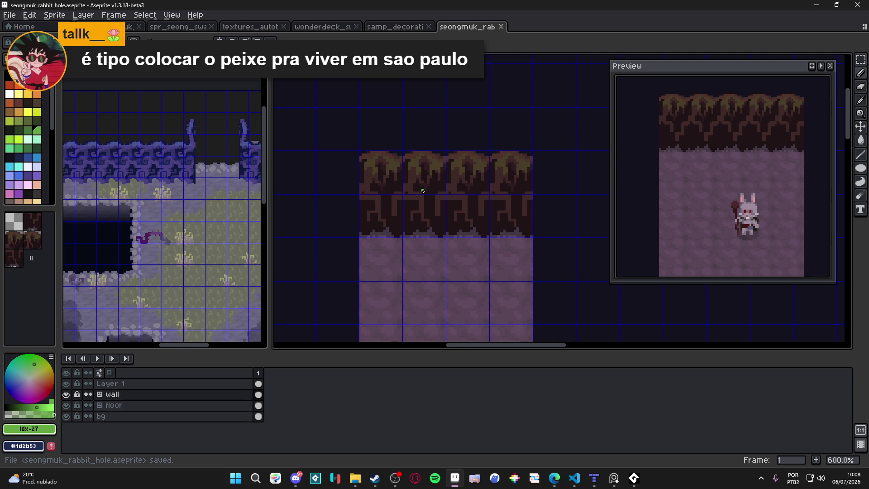
pyautogui.scroll(4, 423, 191)
pyautogui.keyDown('alt'); pyautogui.click(382, 186); pyautogui.keyUp('alt')
pyautogui.keyDown('alt'); pyautogui.click(416, 193); pyautogui.keyUp('alt')
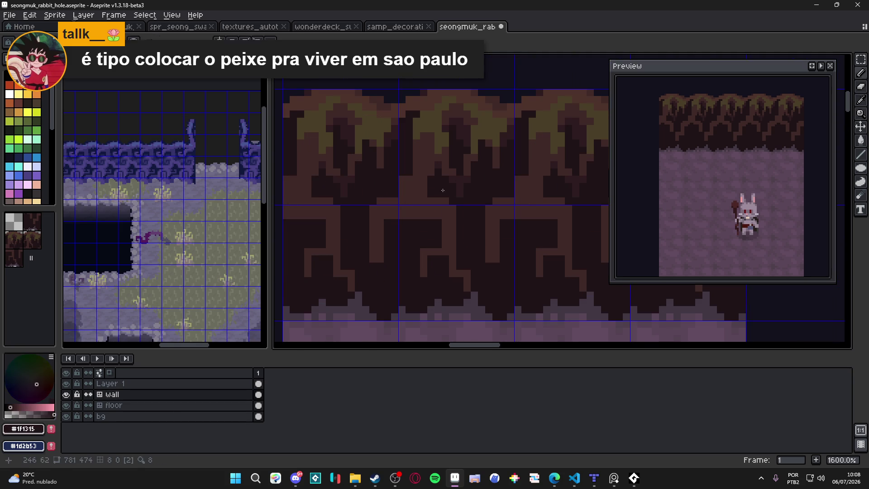
# Step: With the darkest brown, draw a short dark line across the root tiles
pyautogui.keyDown('alt'); pyautogui.click(418, 179); pyautogui.keyUp('alt')
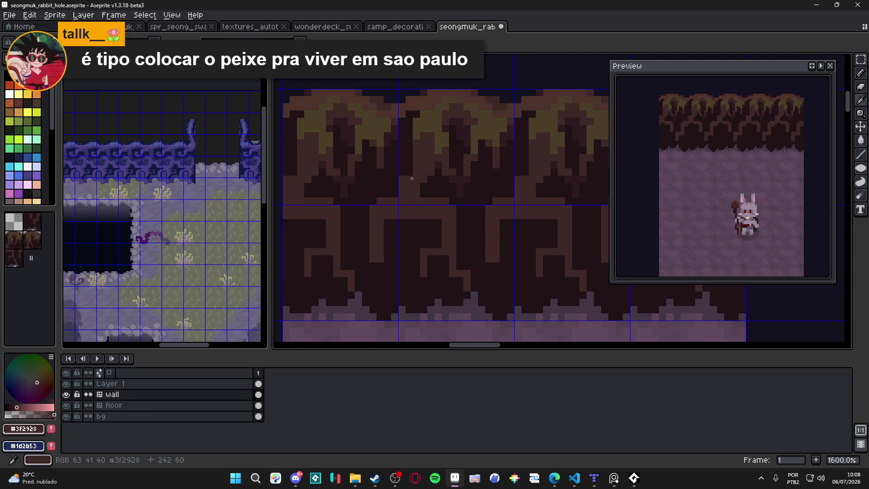
pyautogui.keyDown('alt'); pyautogui.click(408, 156); pyautogui.keyUp('alt')
pyautogui.click(437, 165)
pyautogui.moveTo(438, 150); pyautogui.dragTo(438, 143)
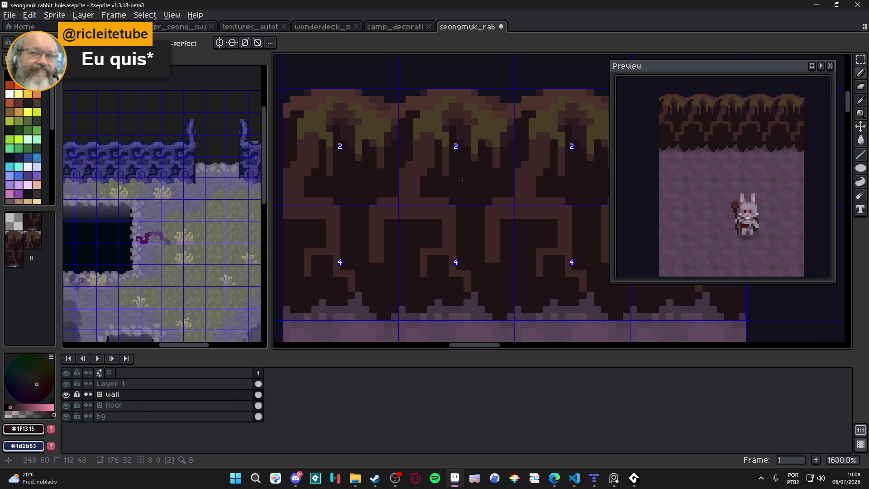
# Step: Save the latest root edits to the rabbit hole tileset file
pyautogui.hotkey('ctrl', 's')
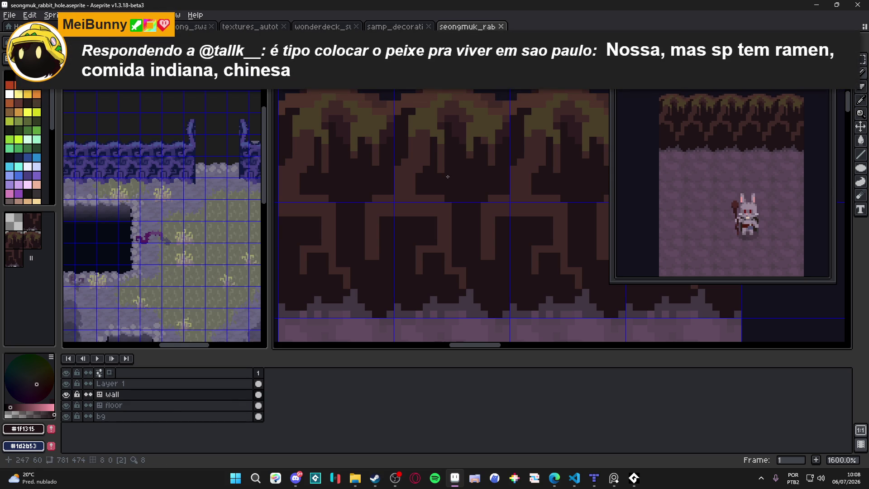
pyautogui.scroll(-1, 480, 194)
pyautogui.hscroll(-1, 480, 194)
pyautogui.scroll(-2, 480, 194)
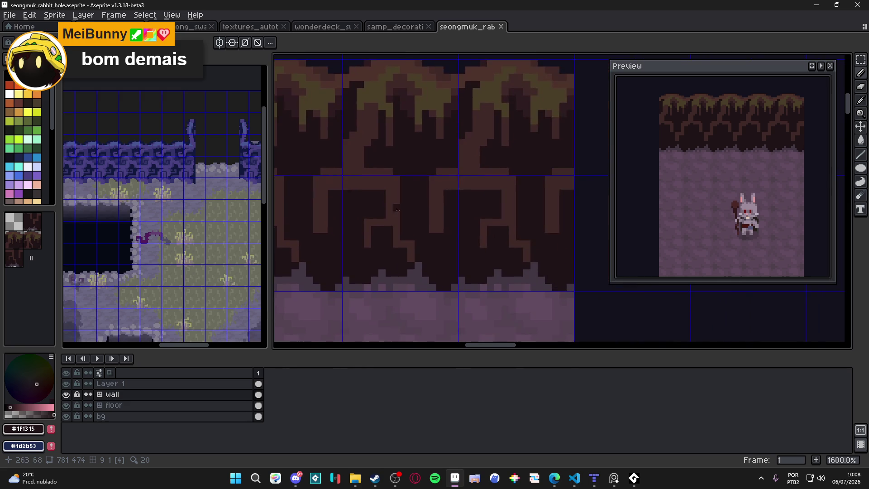
pyautogui.scroll(-1, 475, 217)
pyautogui.scroll(2, 469, 234)
pyautogui.scroll(-1, 477, 233)
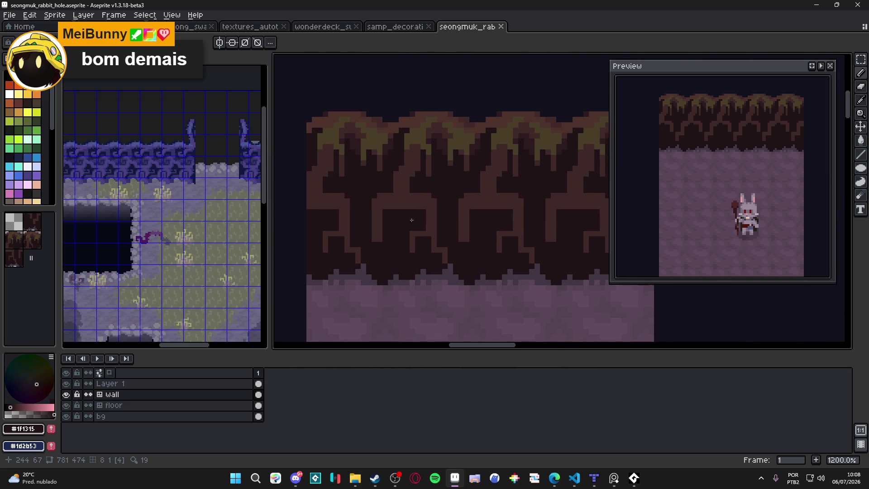
pyautogui.scroll(1, 429, 218)
pyautogui.hscroll(-1, 392, 201)
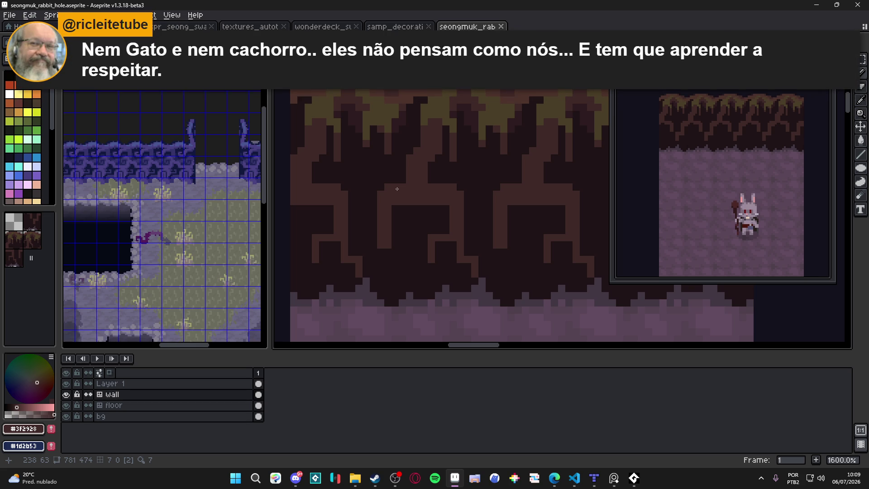
pyautogui.scroll(2, 414, 192)
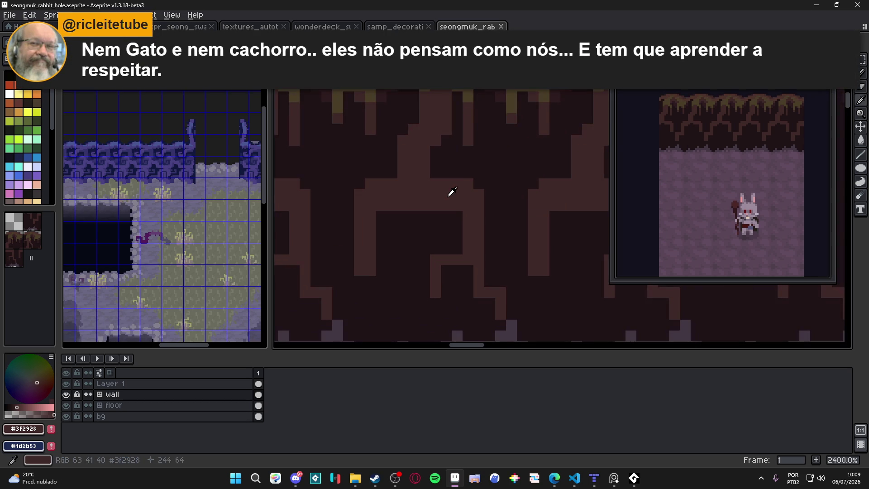
# Step: Fill a few dark root pixels with lighter brown to extend a highlight
pyautogui.click(447, 160)
pyautogui.click(436, 162)
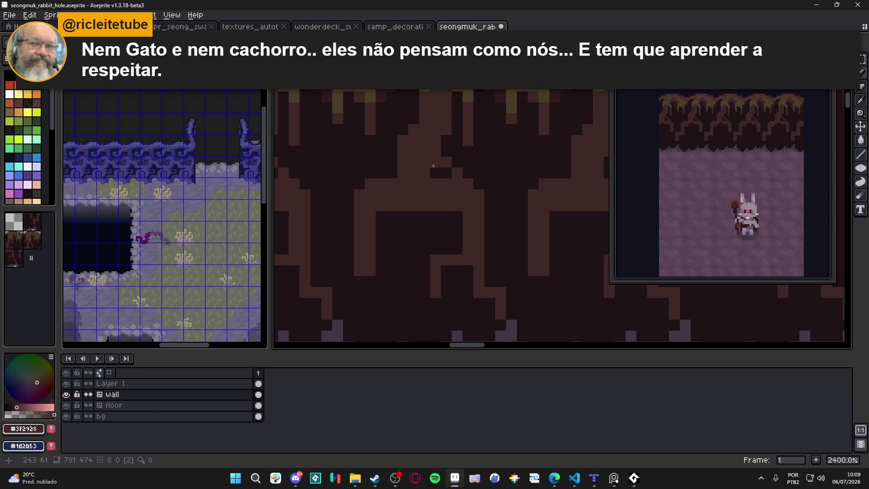
pyautogui.click(439, 177)
# Step: Paint a diagonal run of darkest-brown pixels, then add two mirrored light-brown pixels
pyautogui.keyDown('alt'); pyautogui.click(457, 214); pyautogui.keyUp('alt')
pyautogui.moveTo(447, 204)
pyautogui.mouseDown()
pyautogui.moveTo(423, 181)
pyautogui.moveTo(424, 205)
pyautogui.mouseUp()
pyautogui.click(435, 206)
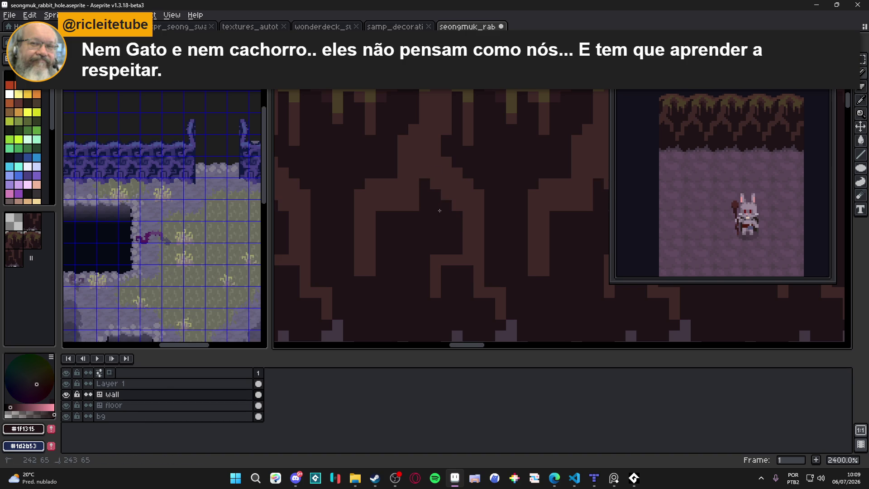
pyautogui.scroll(-4, 434, 226)
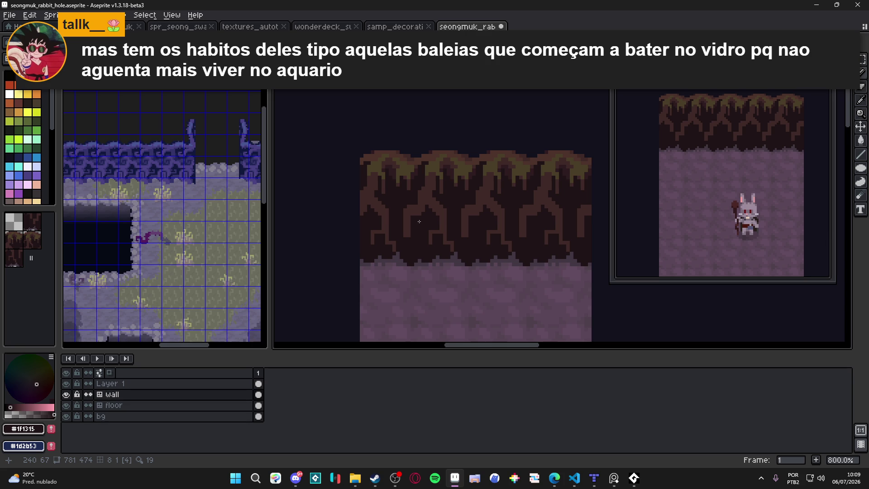
pyautogui.scroll(2, 419, 221)
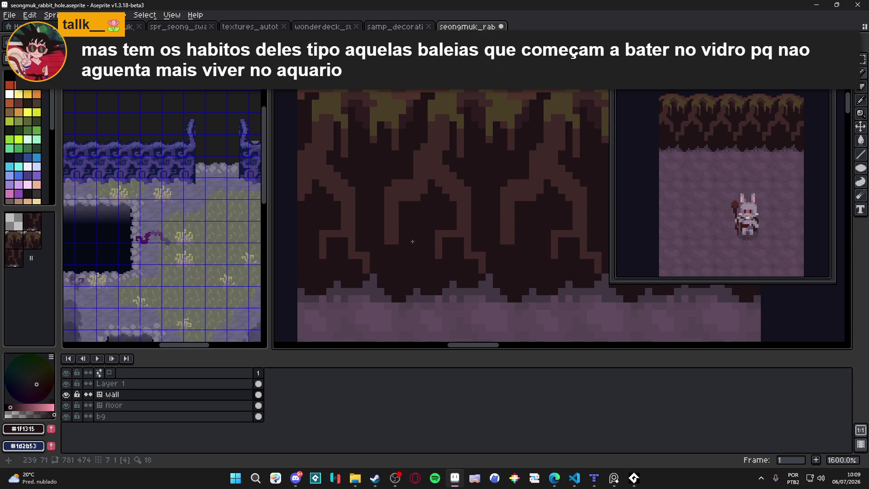
pyautogui.keyDown('alt'); pyautogui.click(393, 222); pyautogui.keyUp('alt')
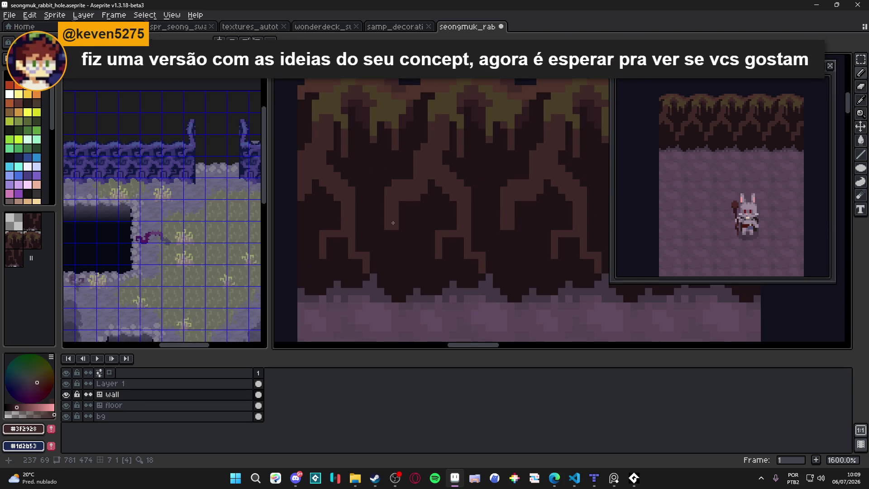
pyautogui.moveTo(408, 233); pyautogui.dragTo(409, 241)
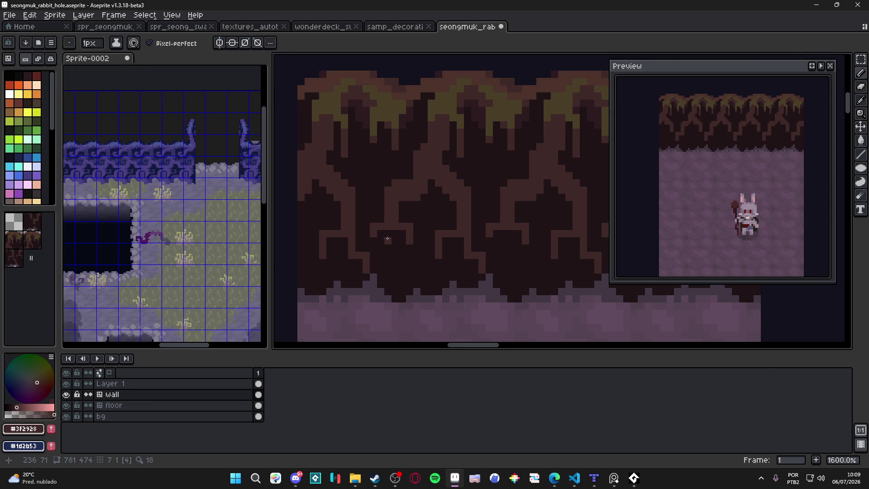
# Step: Switch to the darkest brown and save the rabbit hole tileset file
pyautogui.moveTo(424, 241); pyautogui.dragTo(397, 215)
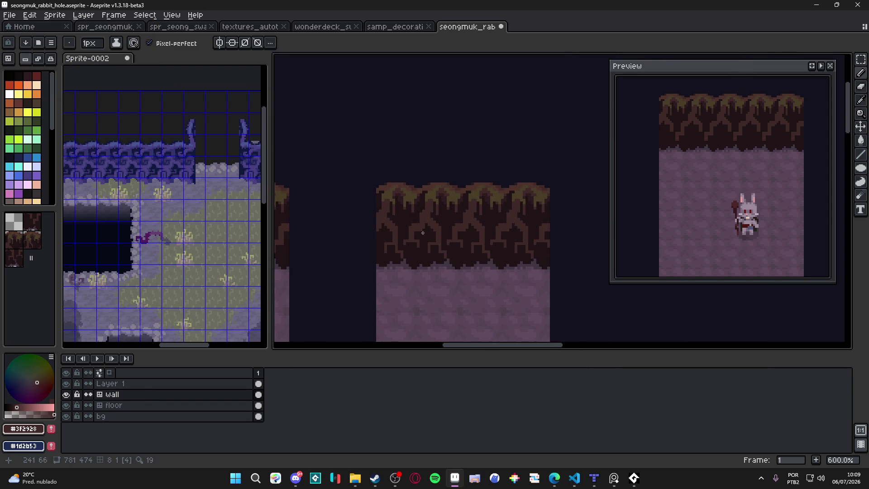
pyautogui.keyDown('alt'); pyautogui.click(434, 227); pyautogui.keyUp('alt')
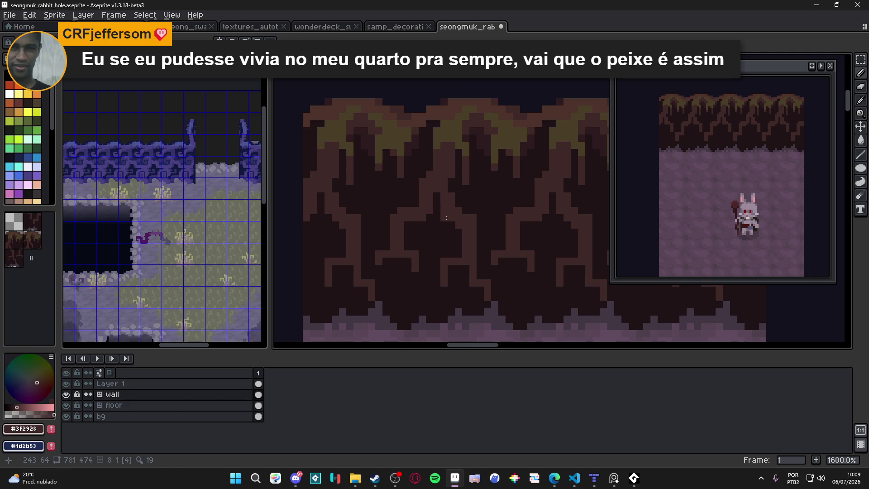
pyautogui.scroll(-3, 473, 248)
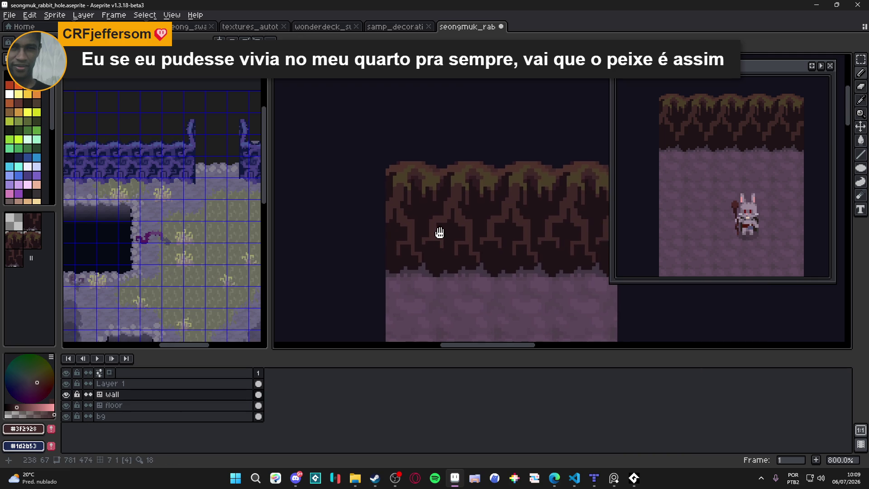
pyautogui.hotkey('ctrl', 's')
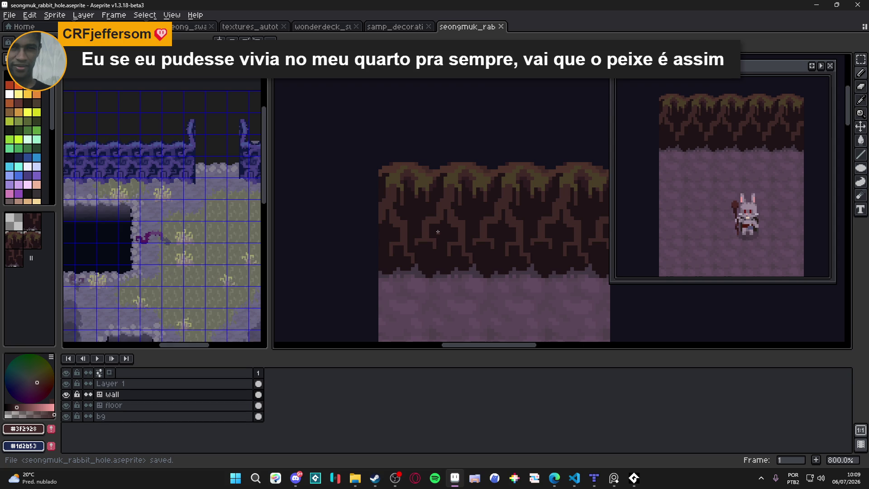
pyautogui.scroll(2, 471, 232)
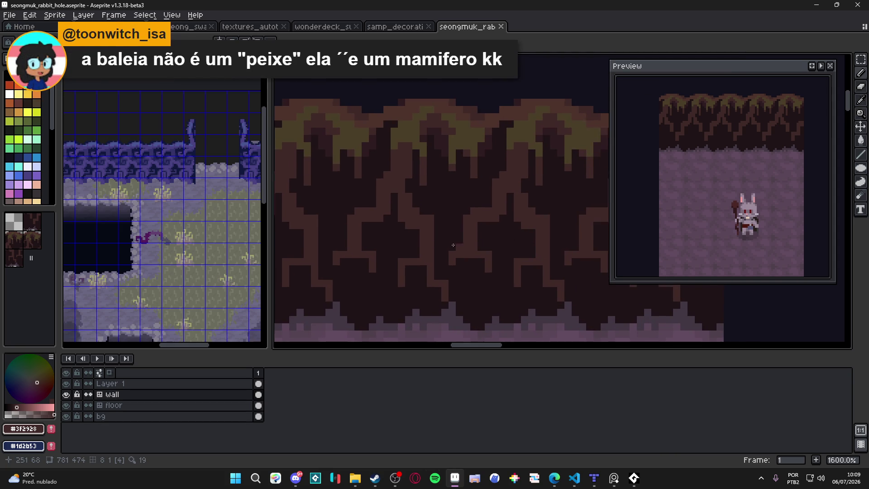
pyautogui.hotkey('ctrl', 's')
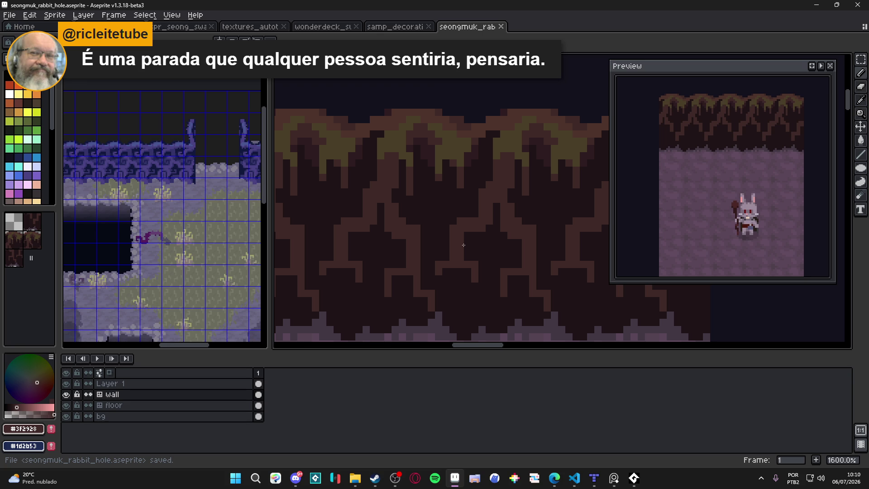
pyautogui.scroll(-2, 463, 245)
pyautogui.scroll(-3, 465, 243)
pyautogui.scroll(3, 464, 243)
pyautogui.scroll(-1, 466, 242)
pyautogui.scroll(1, 466, 243)
pyautogui.scroll(1, 449, 224)
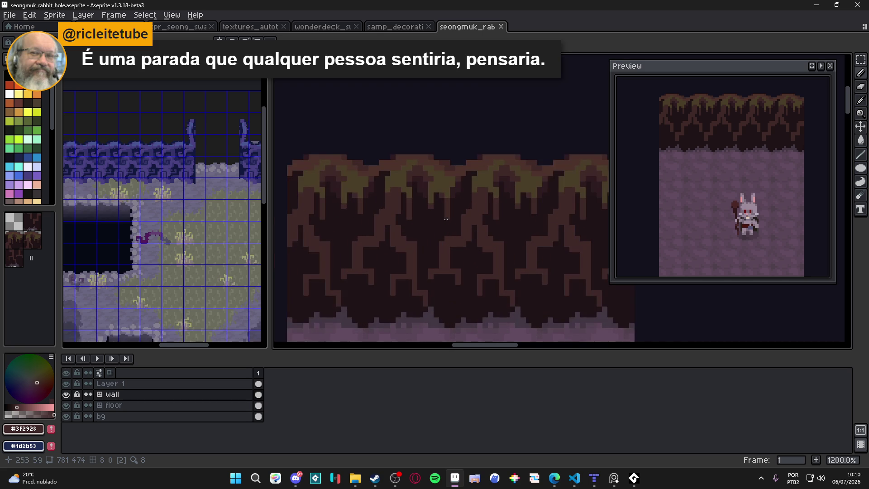
pyautogui.scroll(1, 448, 288)
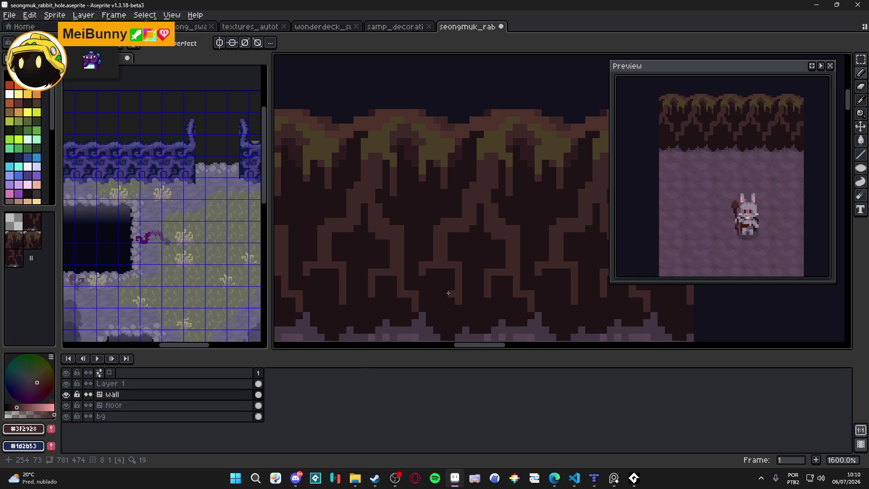
# Step: Try short strokes on the roots and undo the bad horizontal one
pyautogui.moveTo(445, 293); pyautogui.dragTo(442, 309)
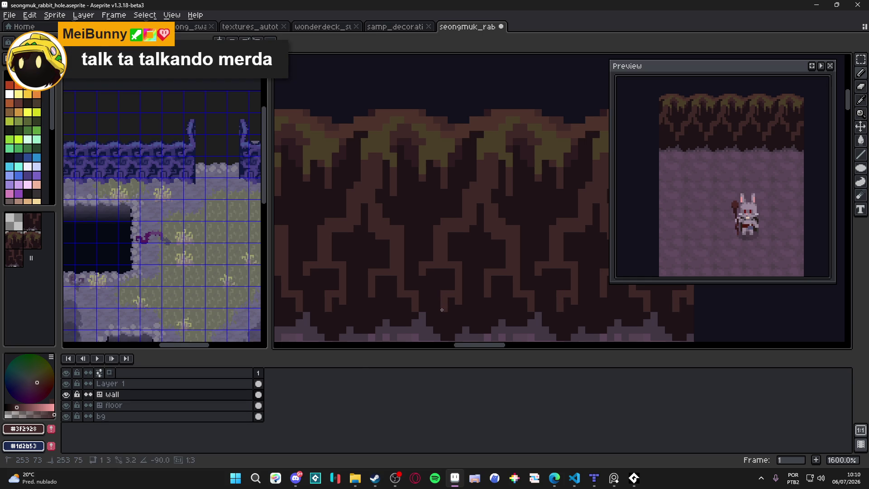
pyautogui.keyDown('alt'); pyautogui.click(453, 300); pyautogui.keyUp('alt')
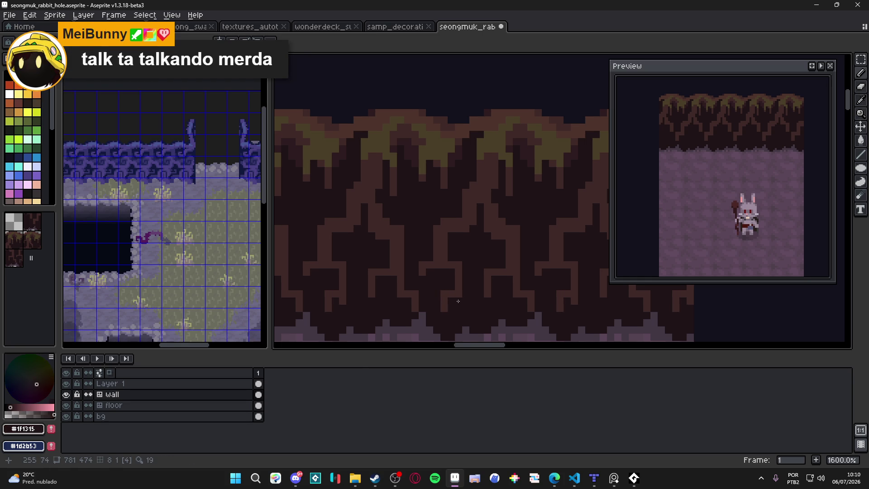
pyautogui.keyDown('alt'); pyautogui.click(466, 292); pyautogui.keyUp('alt')
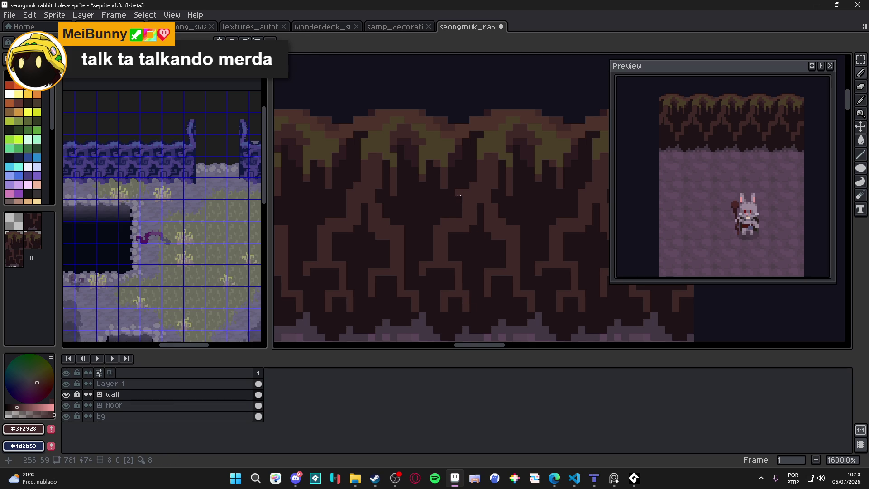
pyautogui.moveTo(422, 197); pyautogui.dragTo(445, 197)
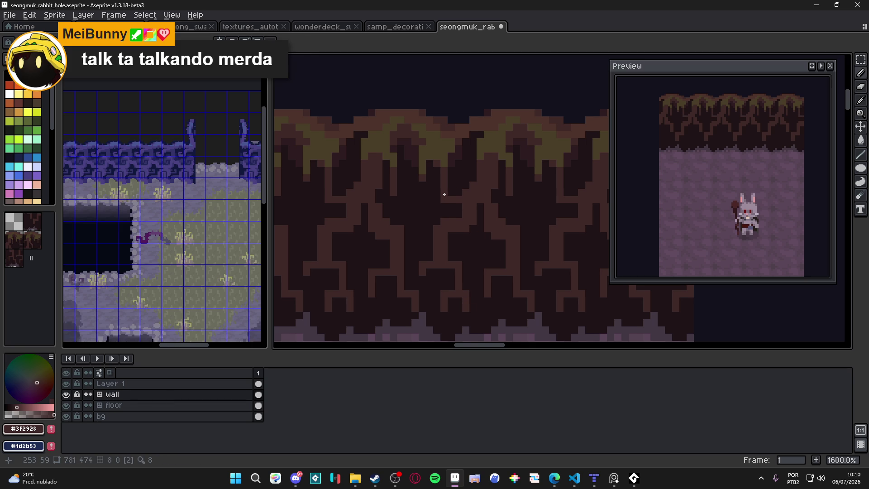
pyautogui.hotkey('ctrl', 'z')
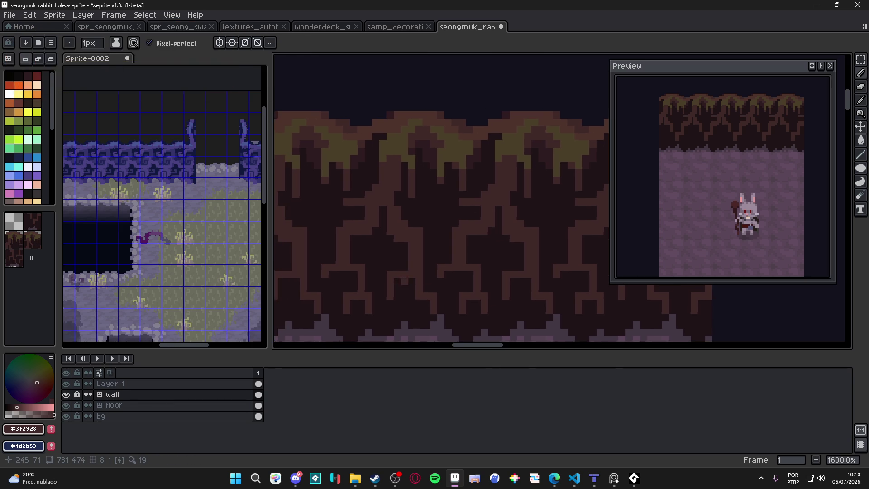
pyautogui.scroll(-4, 458, 298)
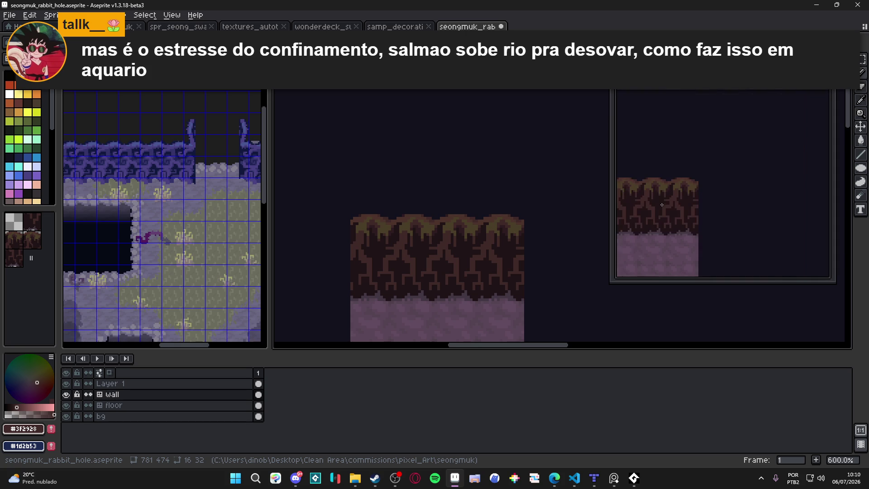
pyautogui.scroll(1, 448, 258)
pyautogui.scroll(1, 449, 258)
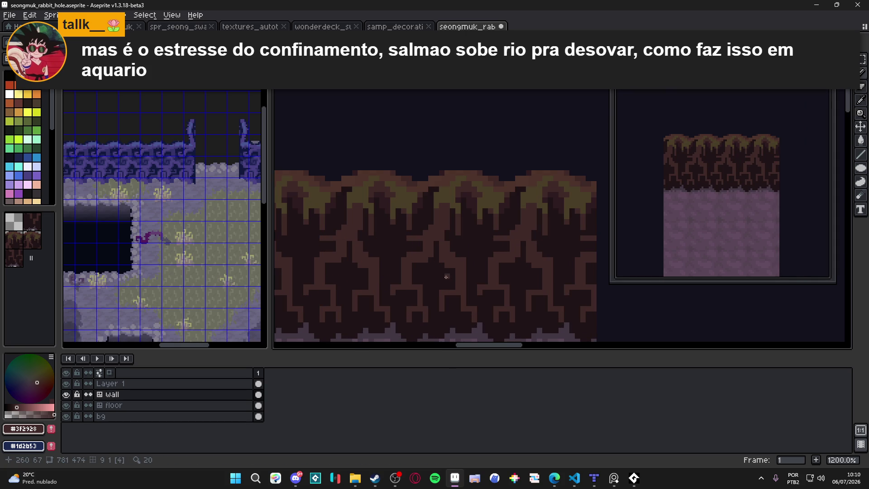
pyautogui.scroll(1, 465, 261)
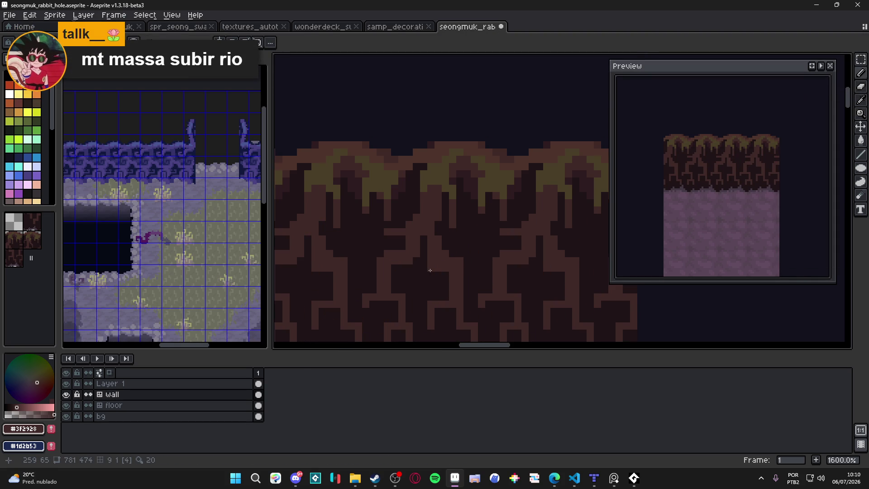
# Step: Darken several stray pixels in the root pattern with near-black, then return to mid brown
pyautogui.moveTo(429, 270); pyautogui.dragTo(430, 251)
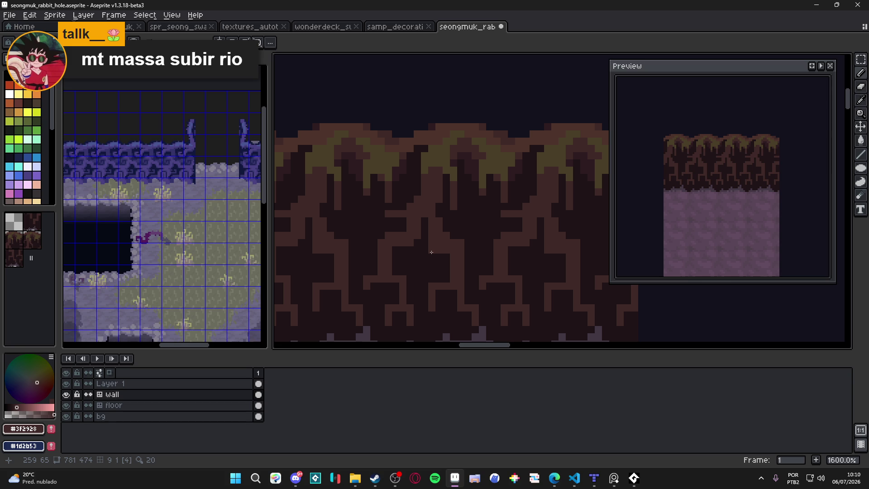
pyautogui.scroll(2, 431, 252)
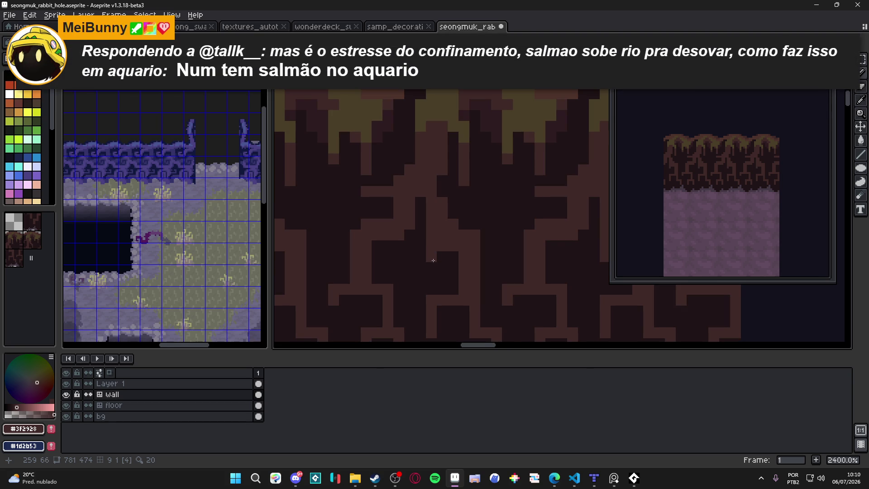
pyautogui.keyDown('alt'); pyautogui.click(513, 223); pyautogui.keyUp('alt')
pyautogui.click(453, 224)
pyautogui.click(476, 246)
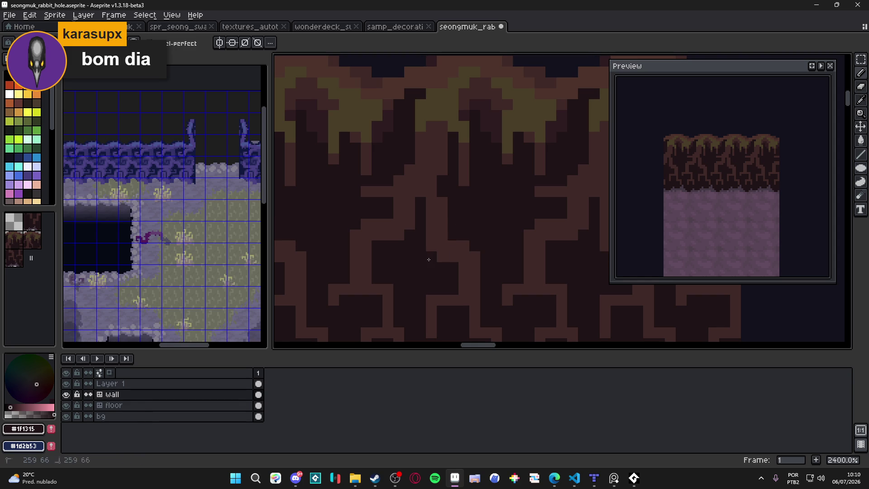
pyautogui.click(465, 267)
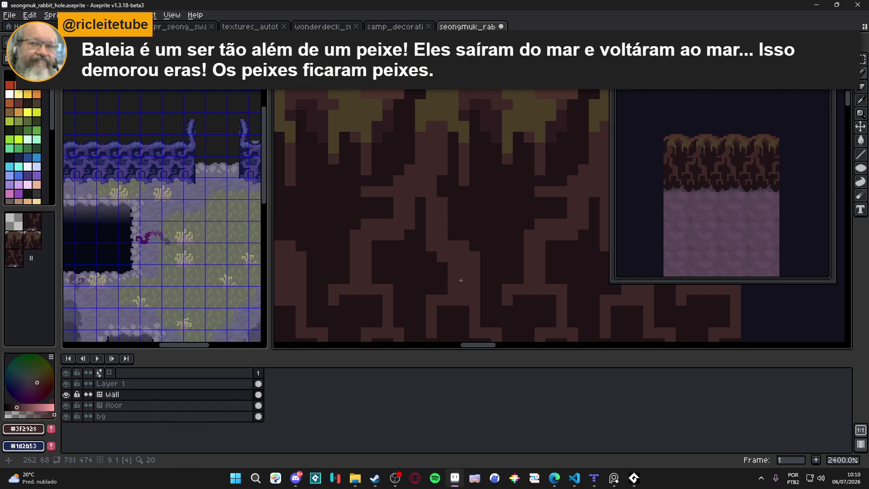
pyautogui.keyDown('alt'); pyautogui.click(450, 278); pyautogui.keyUp('alt')
pyautogui.keyDown('alt'); pyautogui.click(436, 254); pyautogui.keyUp('alt')
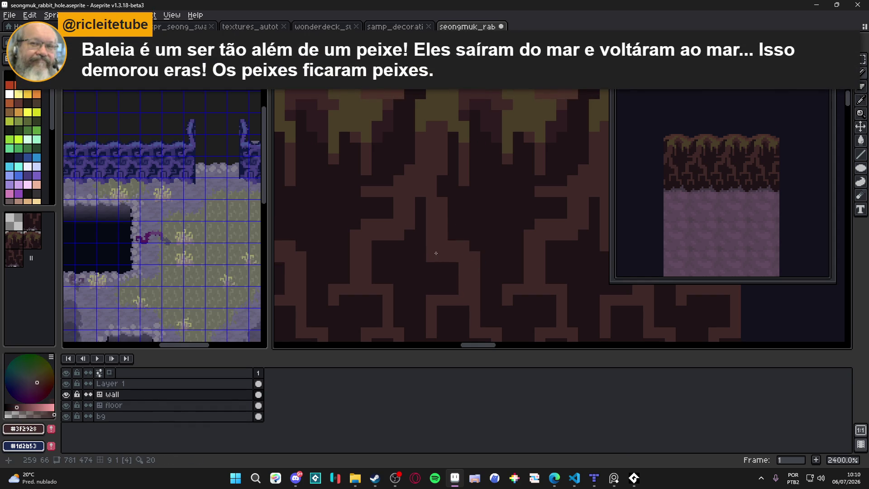
pyautogui.keyDown('alt'); pyautogui.click(438, 257); pyautogui.keyUp('alt')
pyautogui.scroll(-1, 474, 275)
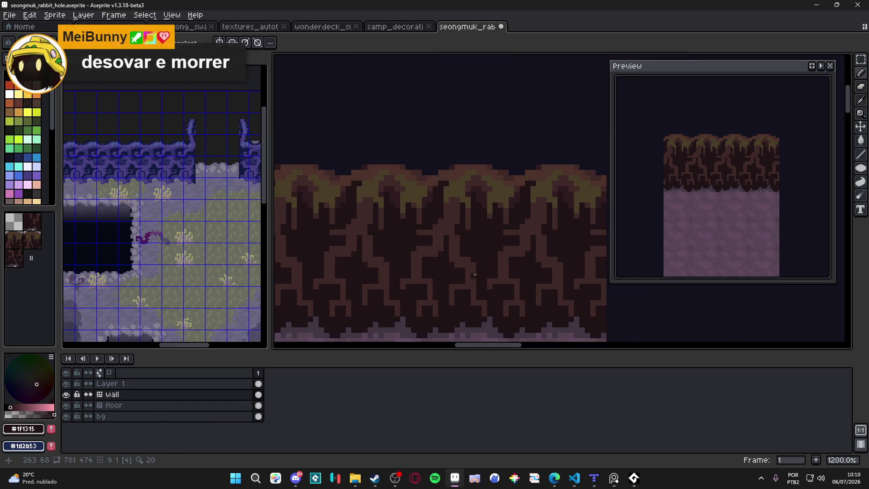
pyautogui.scroll(1, 474, 274)
pyautogui.keyDown('alt'); pyautogui.click(456, 241); pyautogui.keyUp('alt')
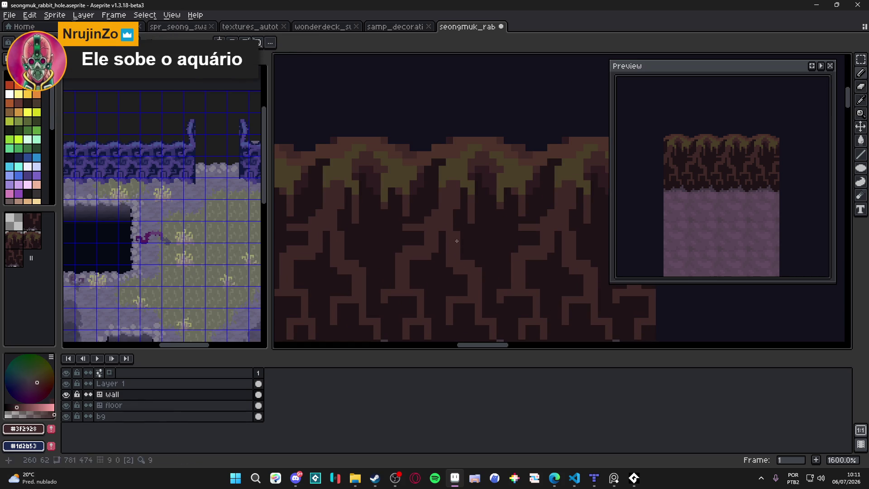
pyautogui.scroll(-2, 457, 241)
pyautogui.scroll(-1, 457, 231)
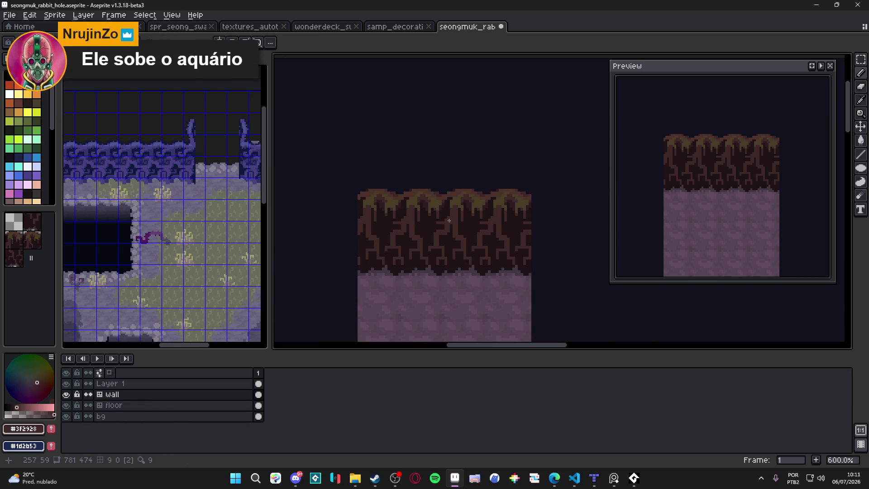
pyautogui.scroll(4, 448, 220)
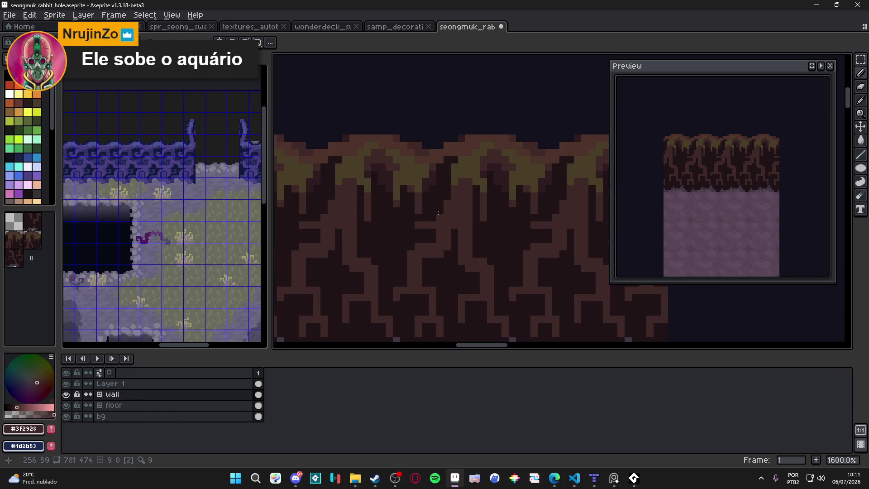
pyautogui.scroll(-3, 438, 209)
pyautogui.scroll(3, 438, 210)
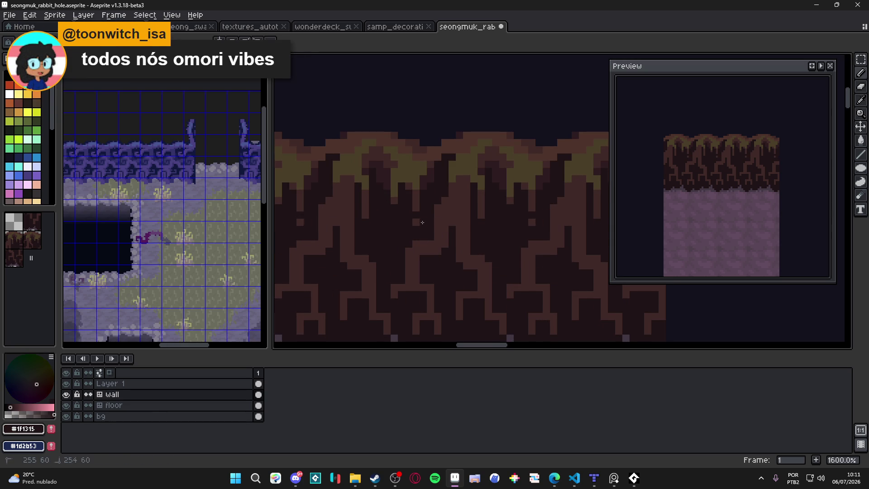
pyautogui.scroll(-1, 444, 216)
pyautogui.scroll(1, 448, 220)
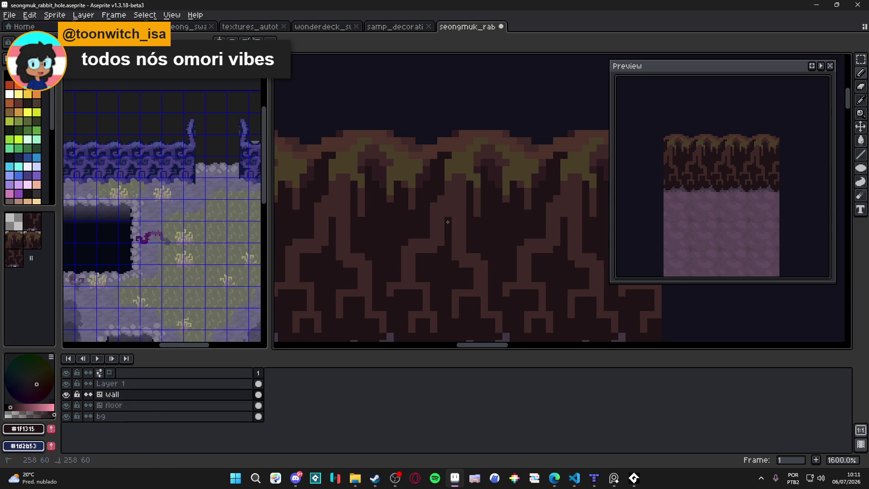
pyautogui.scroll(-2, 448, 222)
pyautogui.scroll(-1, 452, 203)
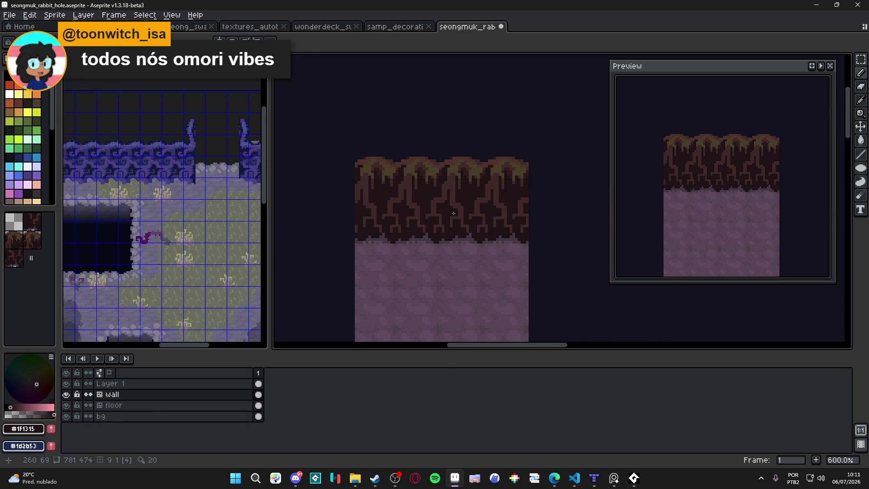
pyautogui.scroll(2, 462, 221)
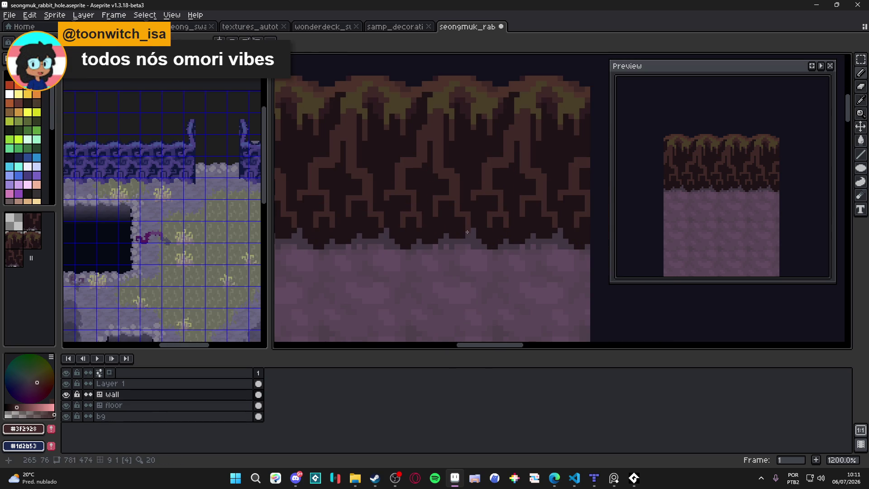
pyautogui.scroll(-1, 462, 238)
# Step: Undo the last pencil stroke, reselect mid brown #3f2928 and save the file
pyautogui.hotkey('ctrl', 'z')
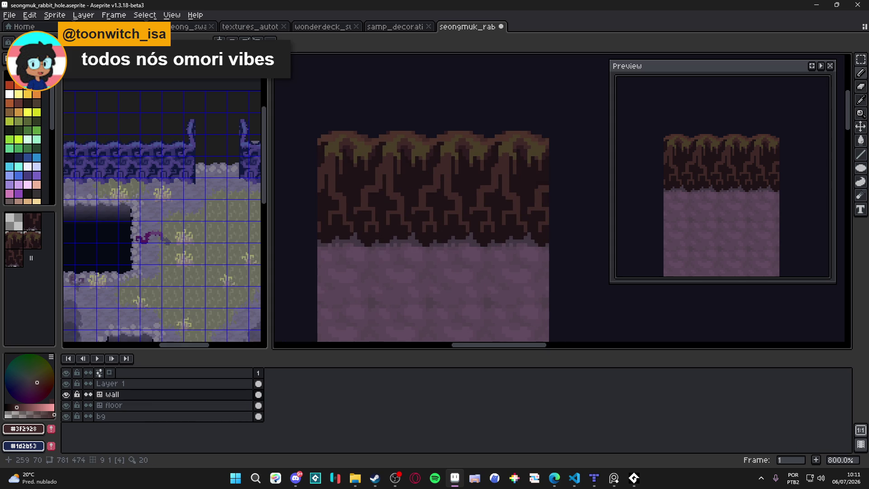
pyautogui.scroll(2, 444, 170)
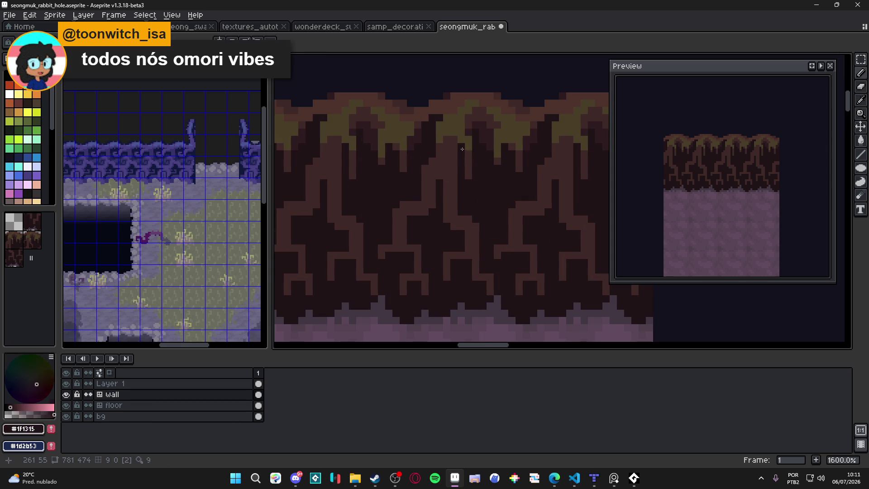
pyautogui.keyDown('alt'); pyautogui.click(463, 149); pyautogui.keyUp('alt')
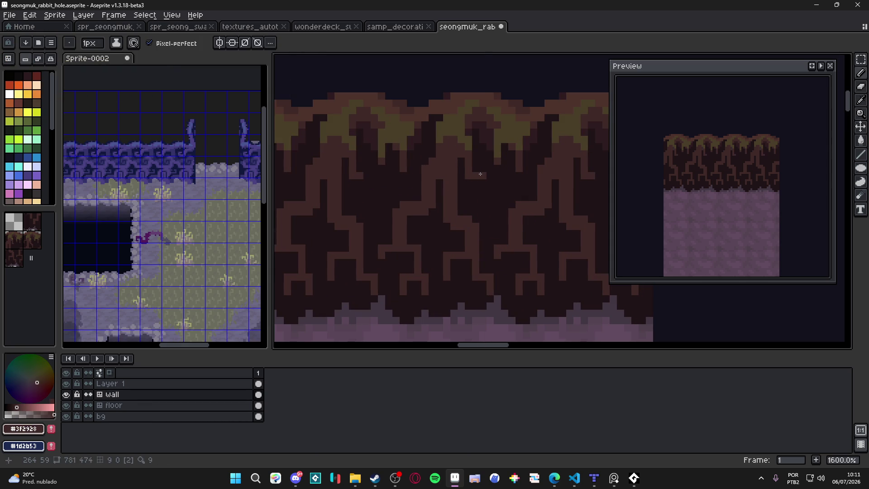
pyautogui.scroll(-2, 484, 195)
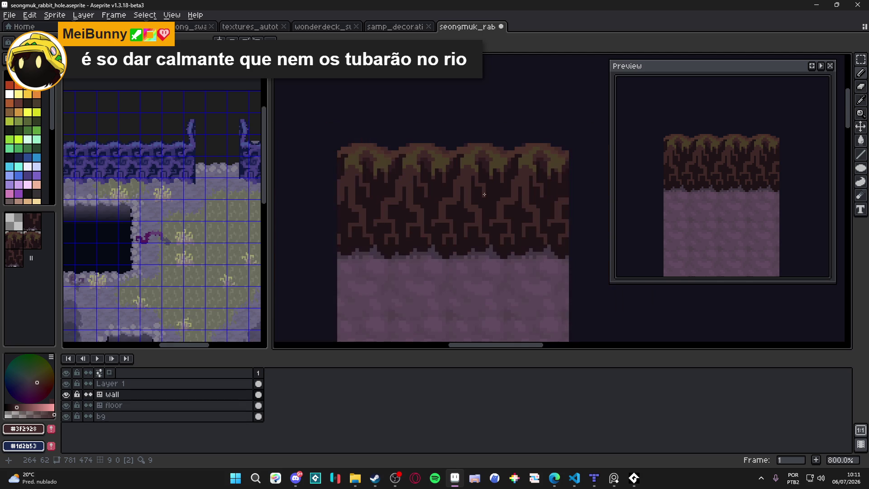
pyautogui.scroll(1, 458, 182)
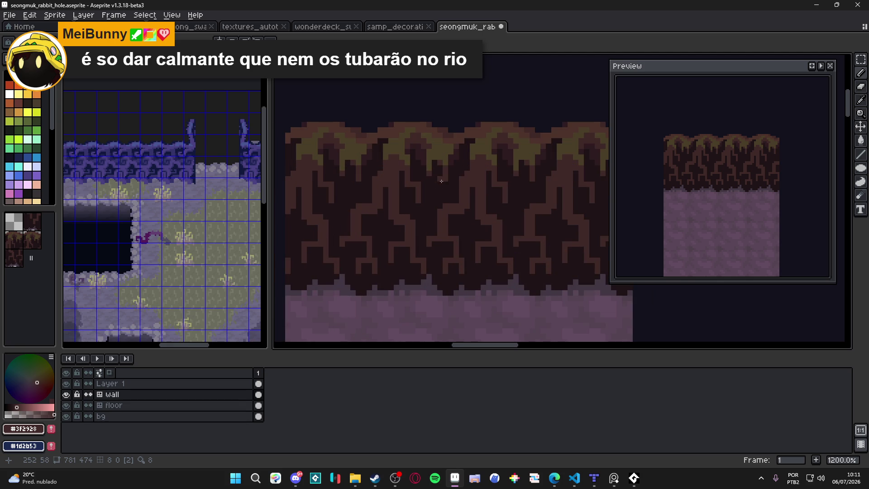
pyautogui.scroll(-2, 441, 179)
pyautogui.moveTo(434, 177); pyautogui.dragTo(485, 189)
pyautogui.scroll(-1, 452, 169)
pyautogui.hotkey('ctrl', 's')
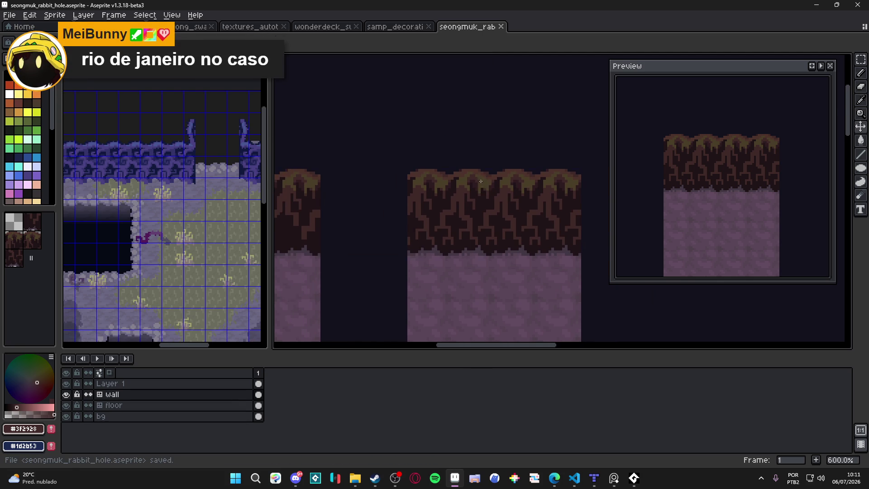
pyautogui.scroll(-2, 481, 181)
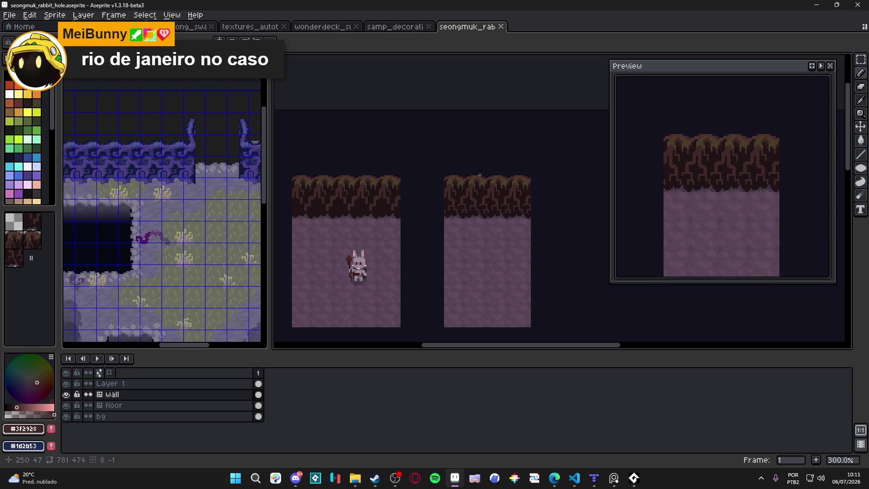
pyautogui.scroll(-1, 487, 211)
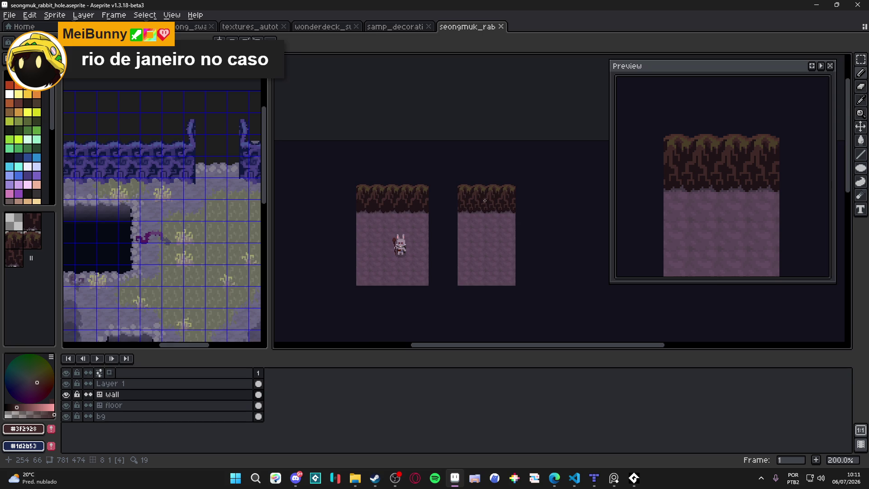
pyautogui.scroll(-1, 484, 200)
pyautogui.scroll(3, 485, 200)
# Step: Save the tileset, then sample the darkest and mid-brown #3F2928 root colours from the wall
pyautogui.hotkey('ctrl', 's')
pyautogui.scroll(5, 441, 170)
pyautogui.scroll(1, 441, 171)
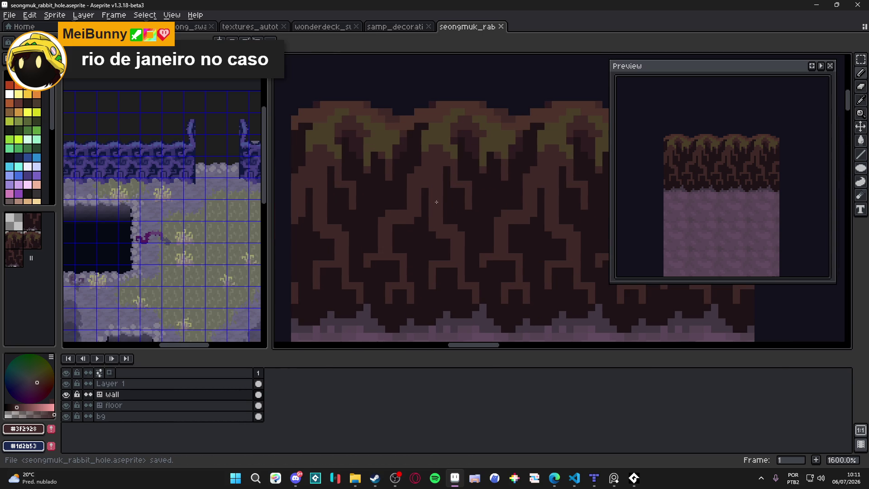
pyautogui.keyDown('alt'); pyautogui.click(425, 233); pyautogui.keyUp('alt')
pyautogui.keyDown('alt'); pyautogui.click(367, 256); pyautogui.keyUp('alt')
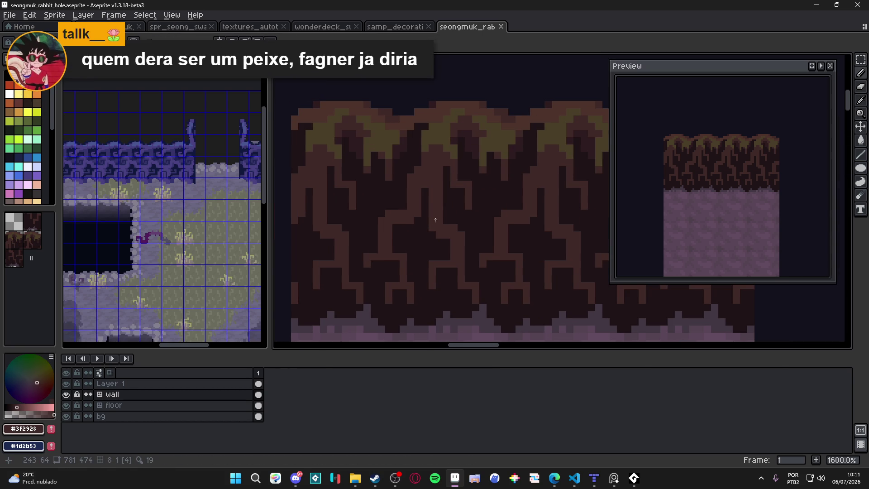
pyautogui.moveTo(430, 188); pyautogui.dragTo(428, 205)
pyautogui.hotkey('ctrl', 'z')
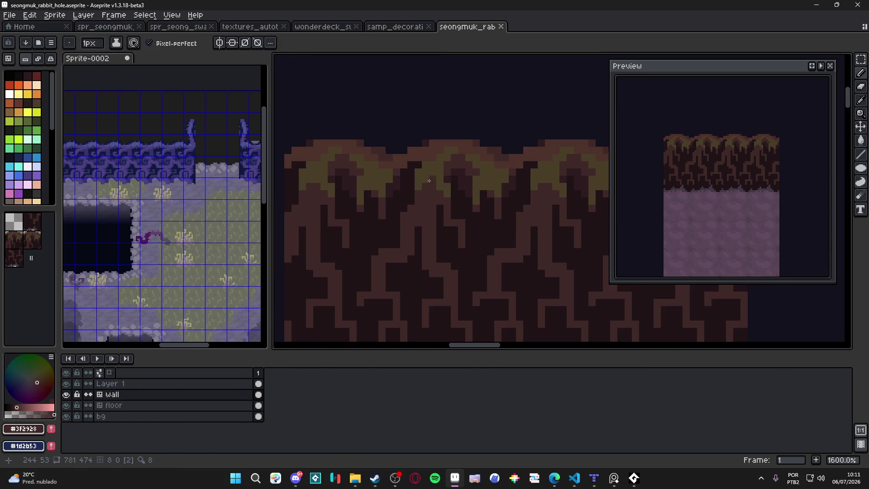
# Step: Darken two small patches near the root tops and choose the lighter warm brown #4d332b
pyautogui.hotkey('ctrl', 'y')
pyautogui.click(449, 167)
pyautogui.click(455, 161)
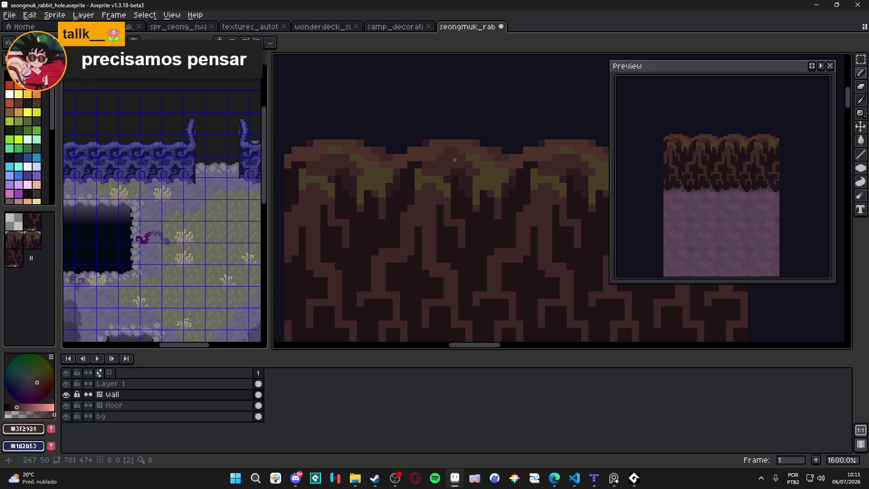
pyautogui.moveTo(455, 159); pyautogui.dragTo(451, 160)
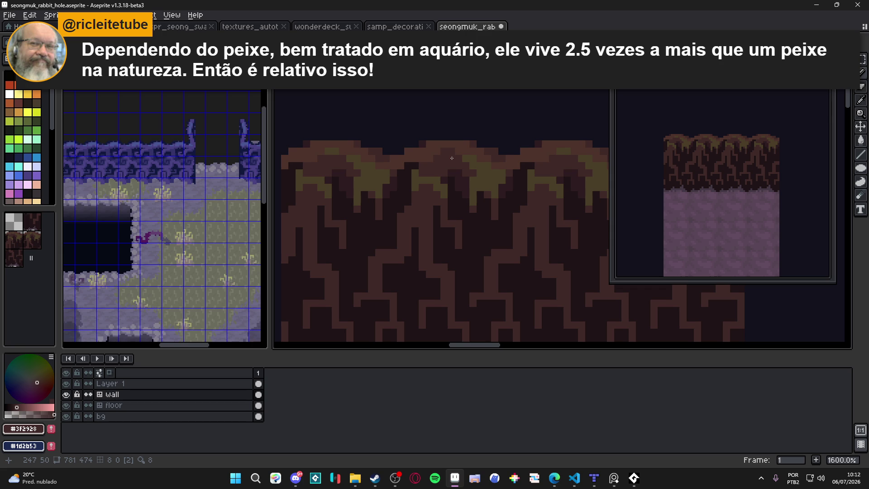
pyautogui.keyDown('alt'); pyautogui.click(465, 140); pyautogui.keyUp('alt')
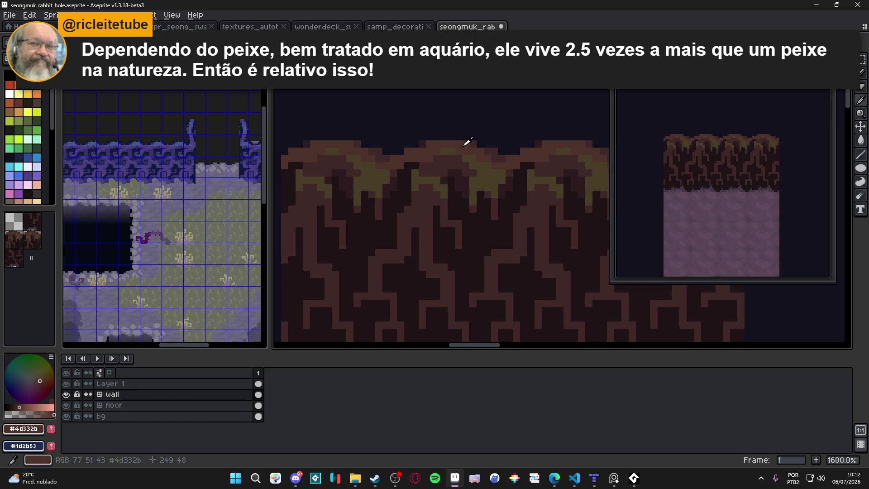
pyautogui.scroll(-1, 445, 153)
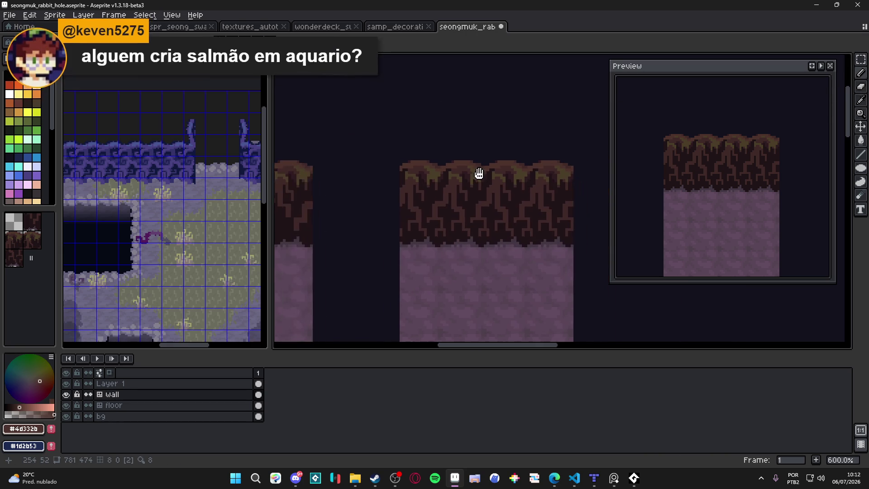
pyautogui.scroll(1, 448, 184)
# Step: Paint mid-brown #3F2928 over the yellow-green highlights on the root tops of both tiles
pyautogui.keyDown('alt'); pyautogui.click(442, 166); pyautogui.keyUp('alt')
pyautogui.click(460, 157)
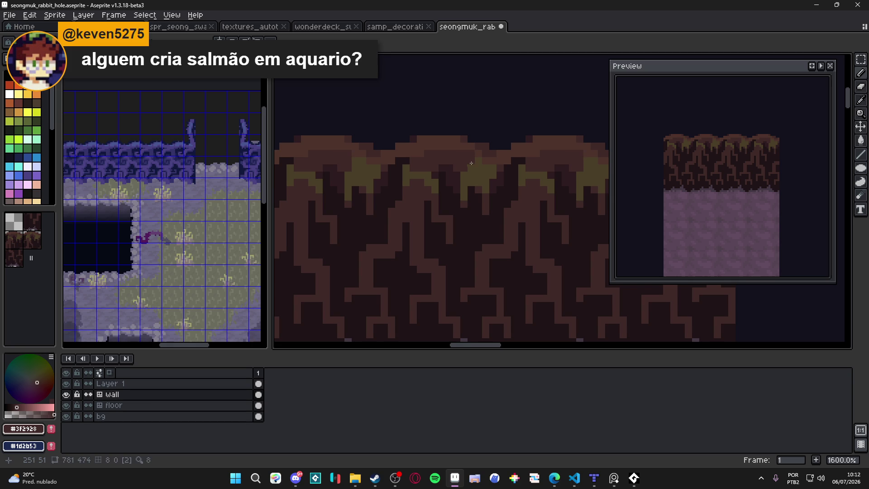
pyautogui.click(474, 163)
pyautogui.click(487, 173)
pyautogui.moveTo(487, 183); pyautogui.dragTo(472, 186)
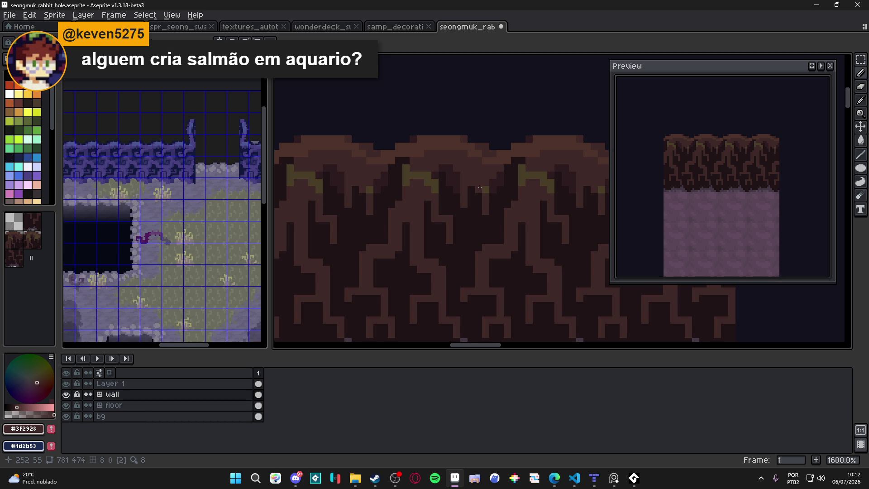
pyautogui.moveTo(426, 188)
pyautogui.mouseDown()
pyautogui.moveTo(420, 176)
pyautogui.moveTo(405, 183)
pyautogui.mouseUp()
pyautogui.click(406, 178)
pyautogui.click(435, 185)
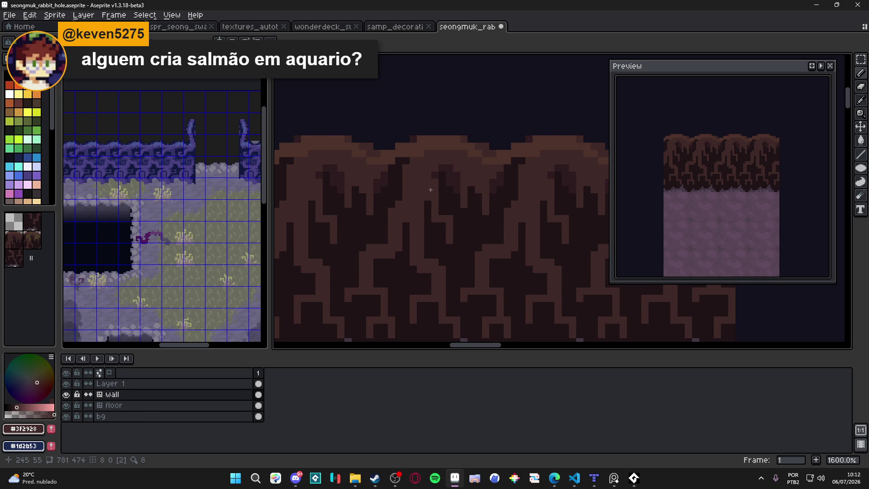
pyautogui.scroll(-1, 430, 189)
pyautogui.scroll(-3, 429, 189)
pyautogui.scroll(3, 434, 184)
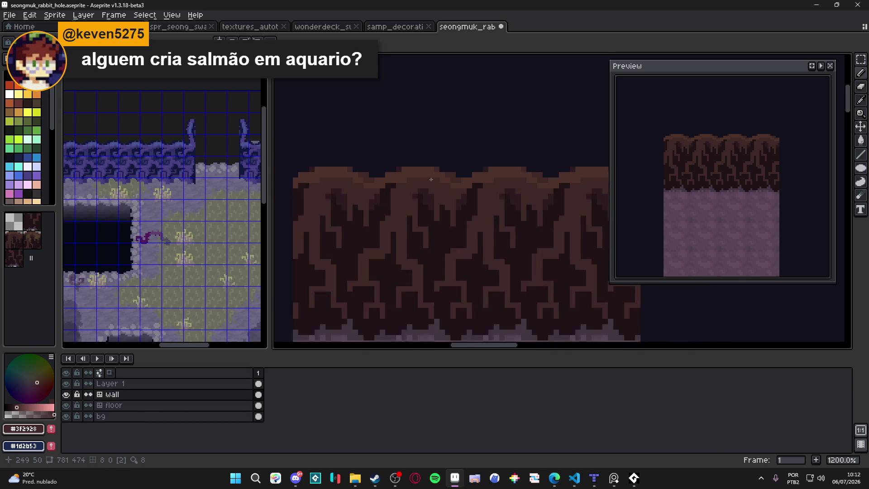
pyautogui.scroll(1, 436, 177)
# Step: Sample darker browns from between the roots and undo two stray pencil strokes
pyautogui.press('m')
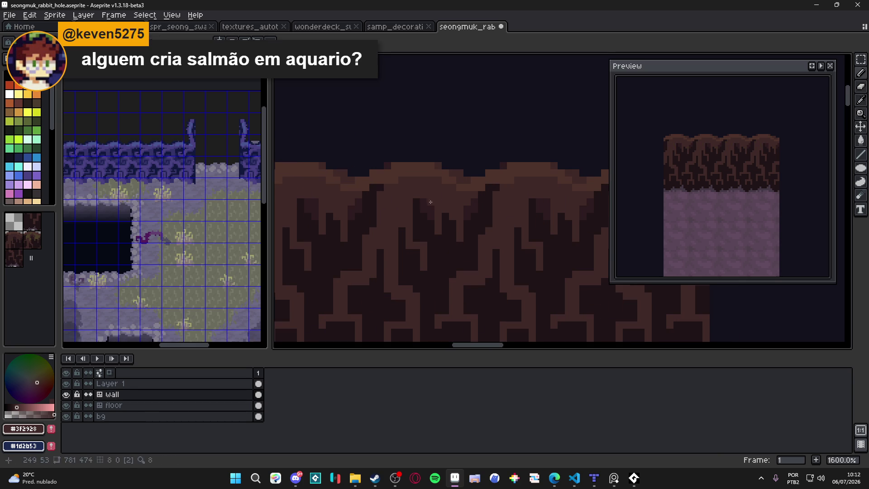
pyautogui.keyDown('alt'); pyautogui.click(431, 202); pyautogui.keyUp('alt')
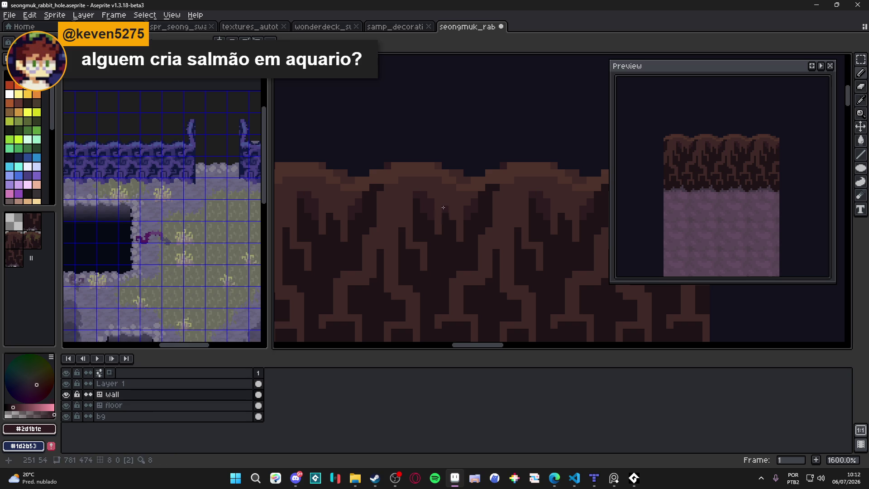
pyautogui.moveTo(443, 203); pyautogui.dragTo(443, 203)
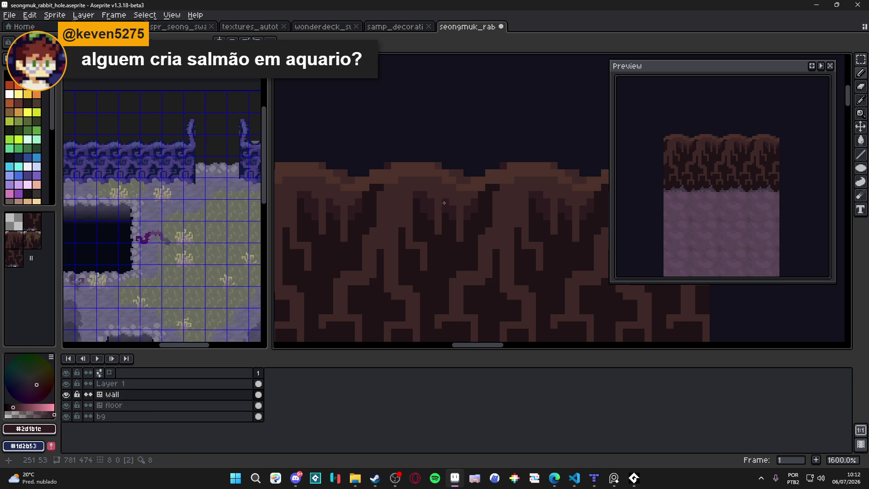
pyautogui.scroll(2, 444, 202)
pyautogui.keyDown('alt'); pyautogui.click(467, 196); pyautogui.keyUp('alt')
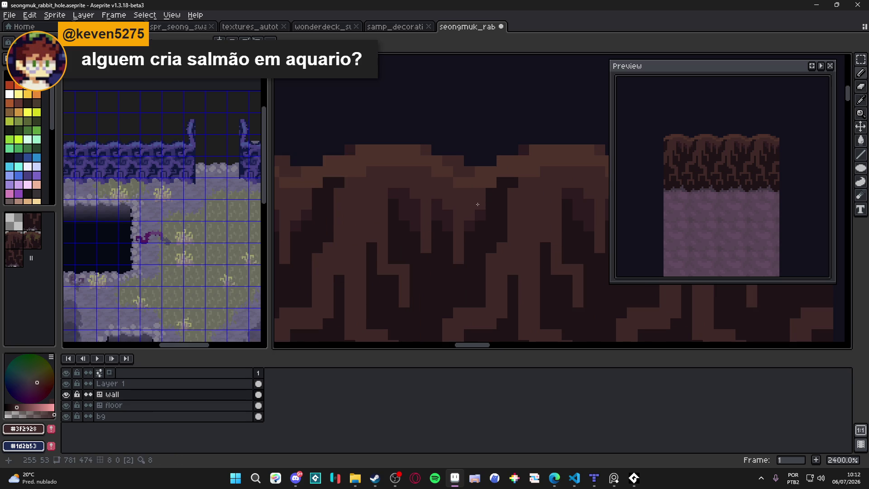
pyautogui.scroll(-2, 478, 203)
pyautogui.scroll(1, 477, 204)
pyautogui.keyDown('alt'); pyautogui.click(474, 206); pyautogui.keyUp('alt')
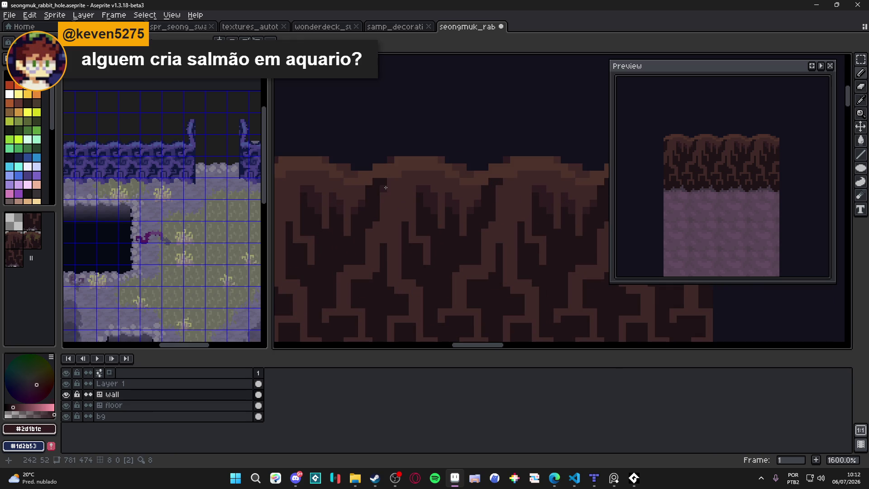
pyautogui.scroll(2, 386, 191)
pyautogui.hotkey('ctrl', 'z')
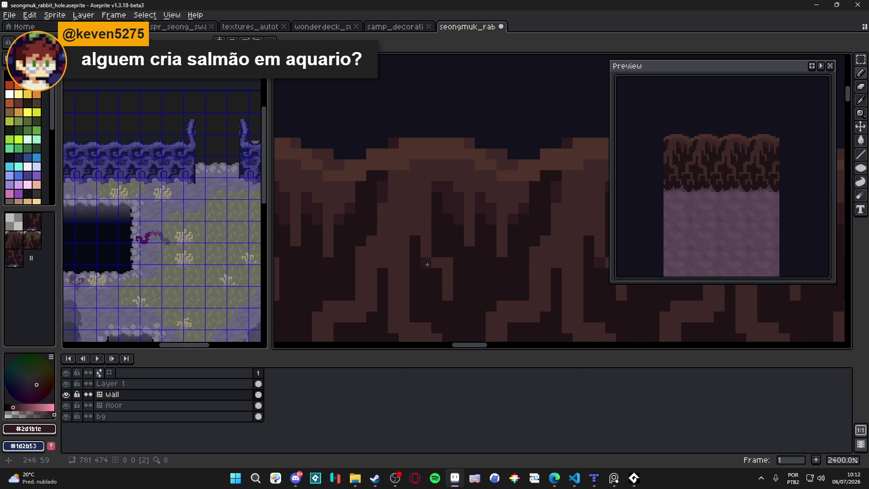
pyautogui.scroll(-3, 447, 266)
pyautogui.scroll(2, 446, 248)
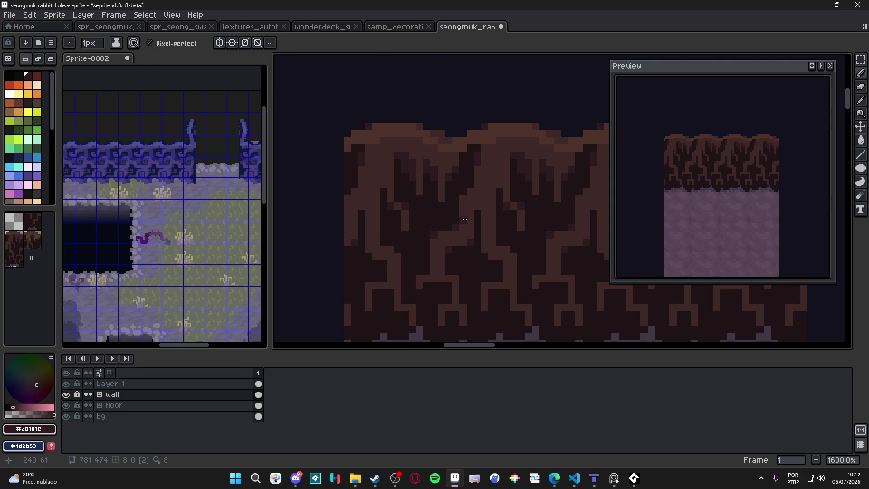
pyautogui.scroll(-1, 463, 209)
pyautogui.hotkey('ctrl', 'z')
pyautogui.hotkey('ctrl', 'z')
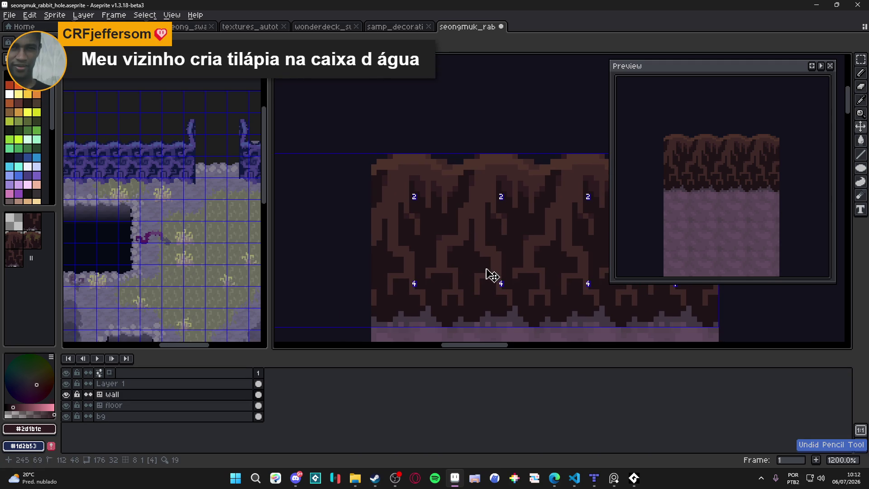
pyautogui.scroll(-1, 453, 260)
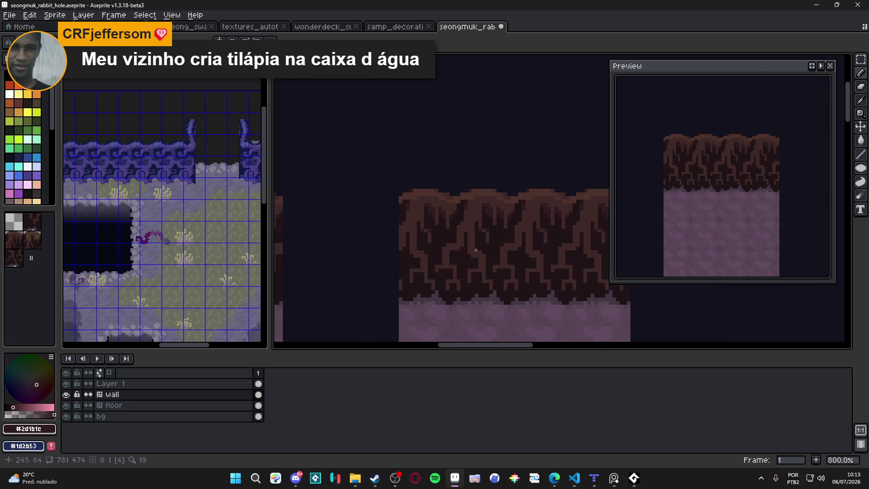
pyautogui.scroll(3, 461, 265)
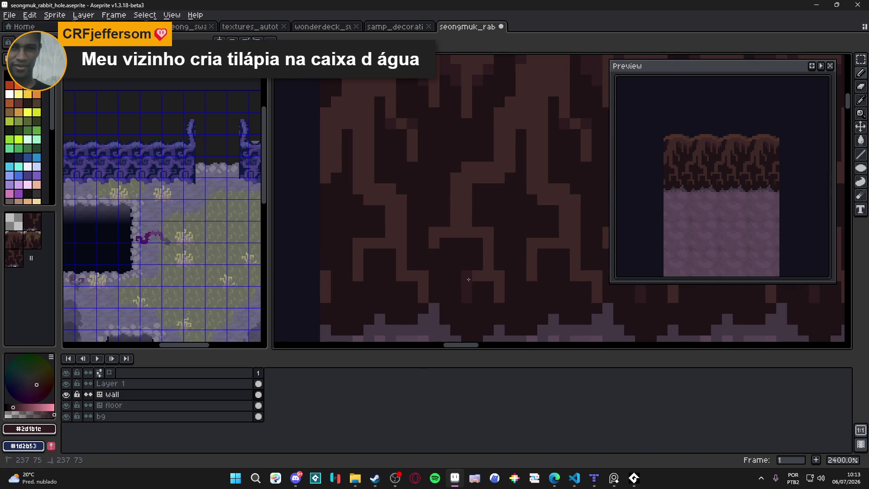
# Step: Darken stray light-brown pixels and a light column in the lower roots, finishing with near-black #1f1315
pyautogui.click(489, 264)
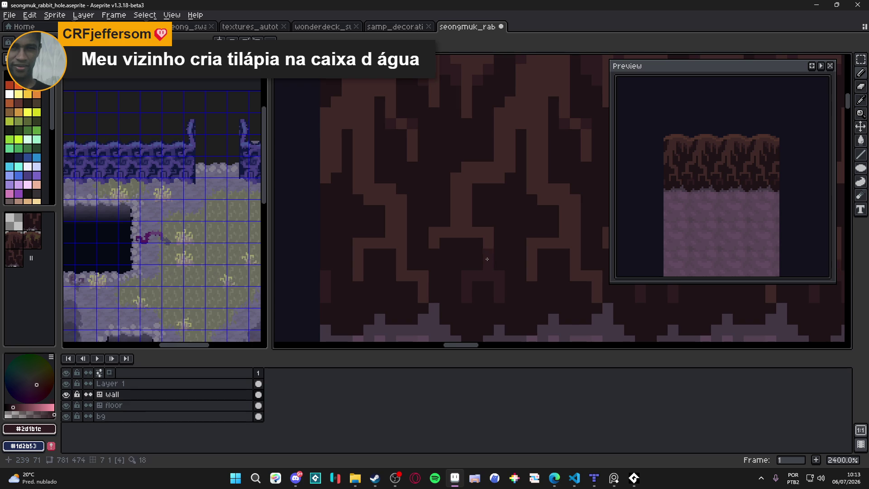
pyautogui.scroll(1, 473, 251)
pyautogui.click(420, 240)
pyautogui.click(435, 226)
pyautogui.click(493, 241)
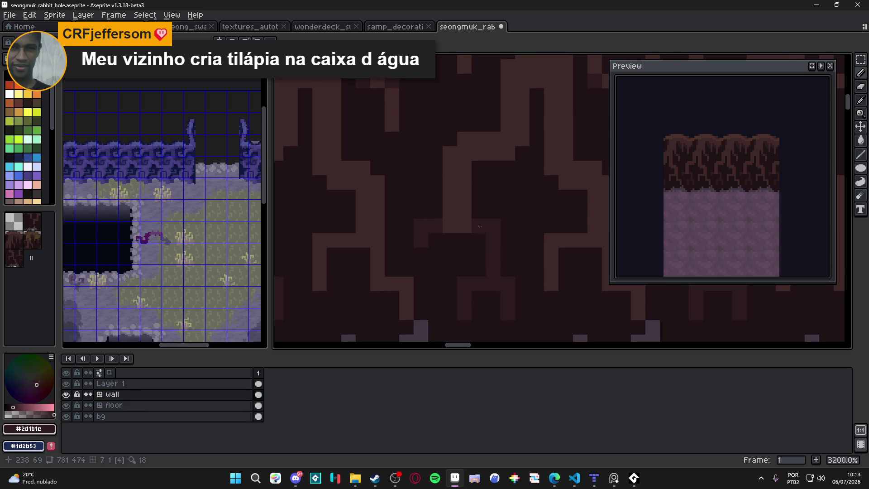
pyautogui.scroll(-2, 495, 234)
pyautogui.hscroll(2, 498, 238)
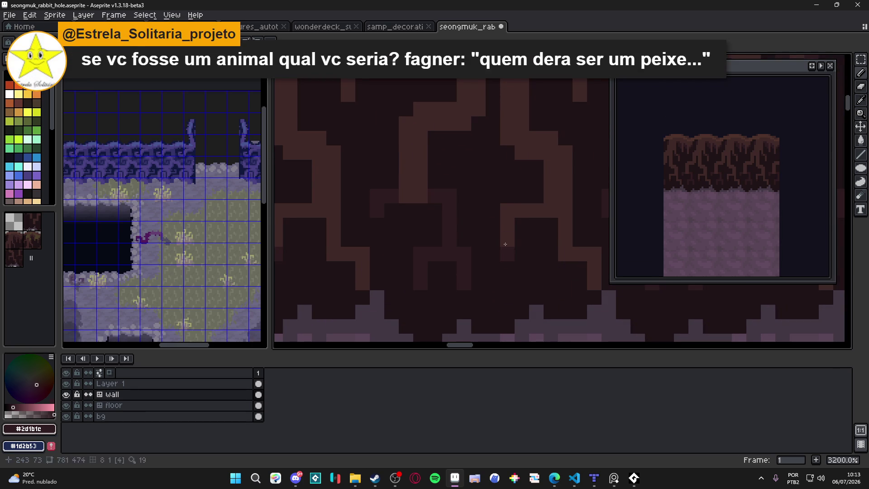
pyautogui.moveTo(506, 255); pyautogui.dragTo(506, 220)
pyautogui.click(528, 215)
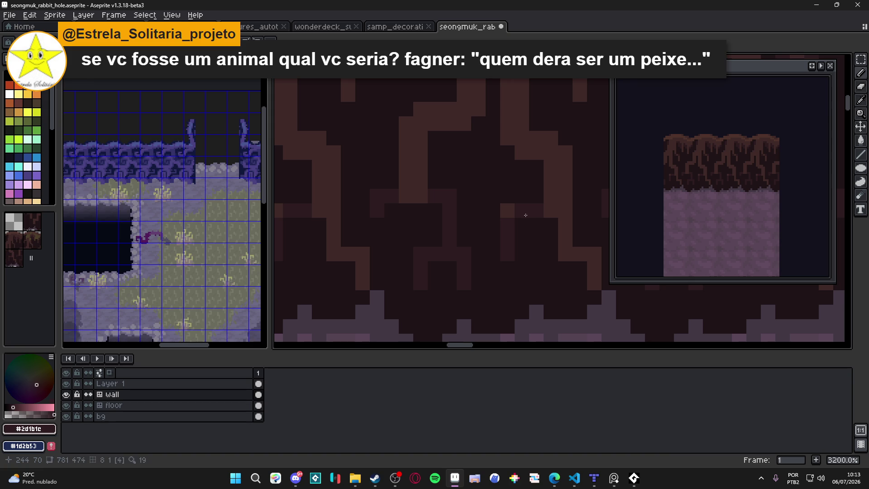
pyautogui.scroll(-1, 523, 217)
pyautogui.scroll(1, 519, 204)
pyautogui.keyDown('alt'); pyautogui.click(516, 195); pyautogui.keyUp('alt')
pyautogui.click(424, 203)
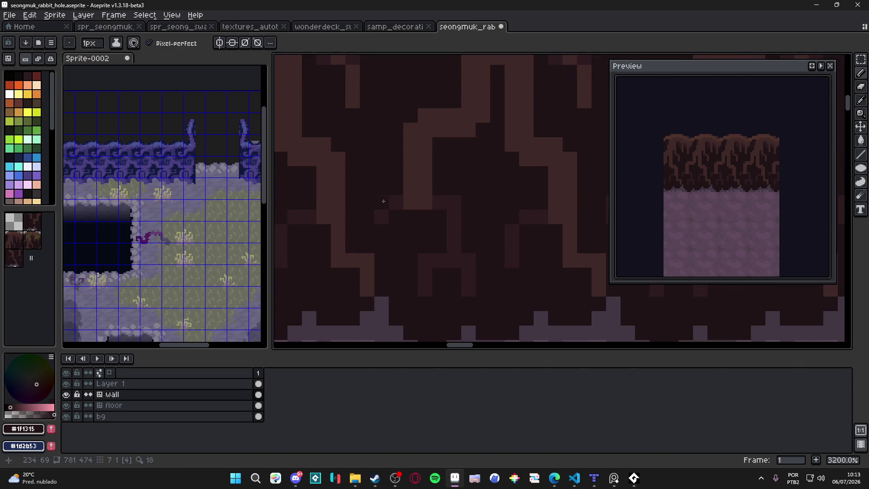
# Step: Paint a dark line down through the roots, then lighten several root and edge pixels with mid-brown
pyautogui.moveTo(434, 246); pyautogui.dragTo(439, 243)
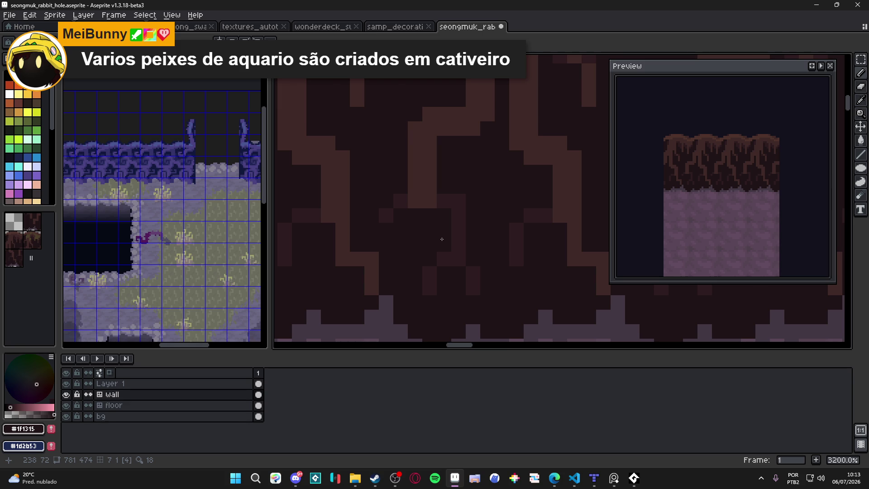
pyautogui.scroll(-2, 441, 239)
pyautogui.scroll(2, 462, 241)
pyautogui.keyDown('alt'); pyautogui.click(474, 243); pyautogui.keyUp('alt')
pyautogui.moveTo(476, 246); pyautogui.dragTo(514, 295)
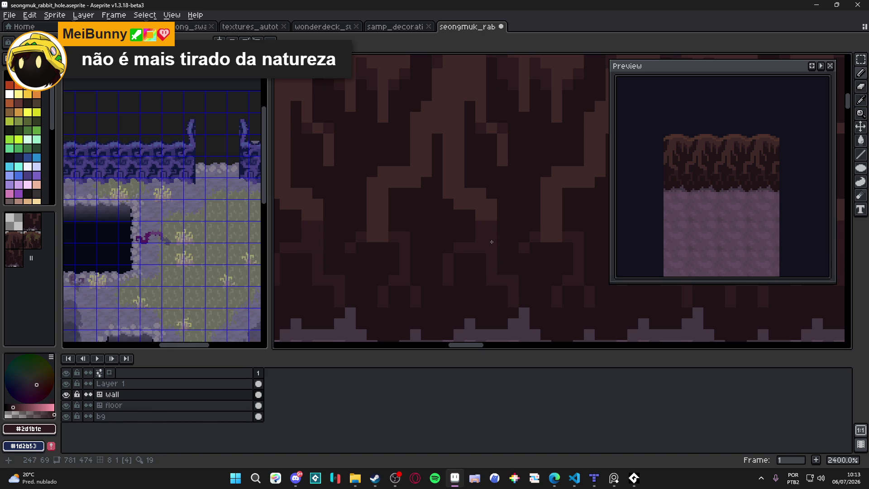
pyautogui.keyDown('alt'); pyautogui.click(476, 226); pyautogui.keyUp('alt')
pyautogui.click(492, 268)
pyautogui.click(510, 280)
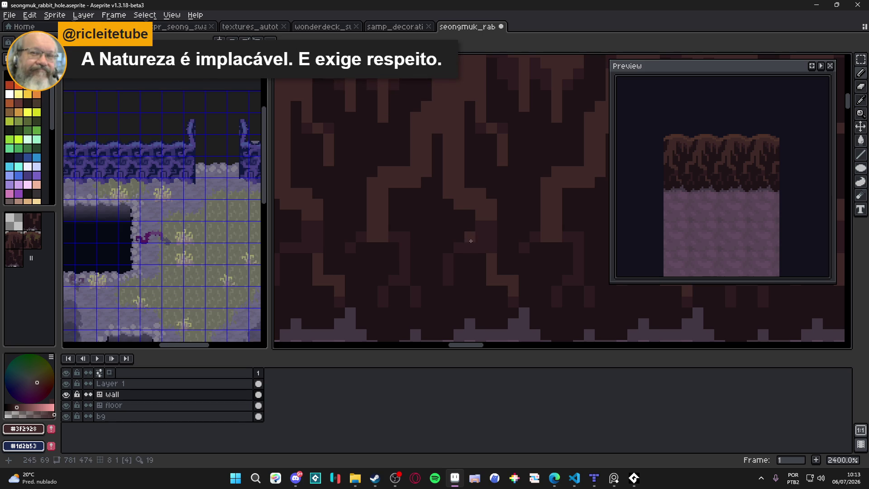
pyautogui.click(462, 247)
pyautogui.click(448, 258)
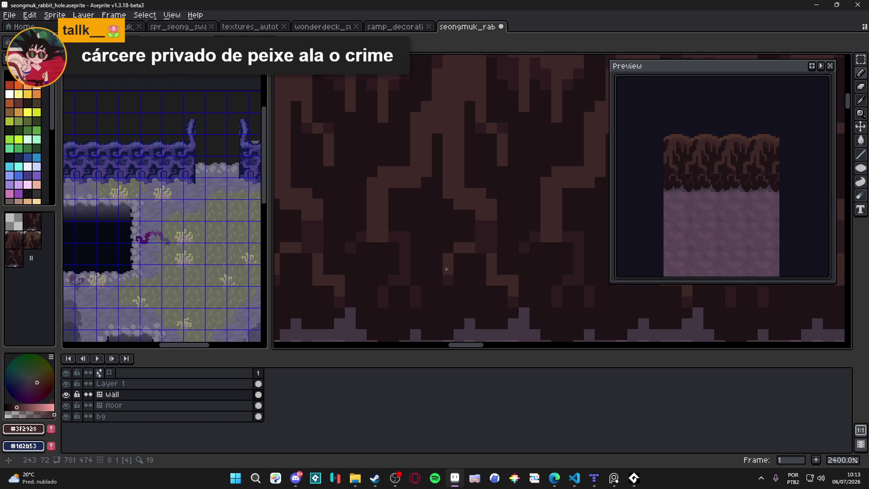
pyautogui.click(397, 237)
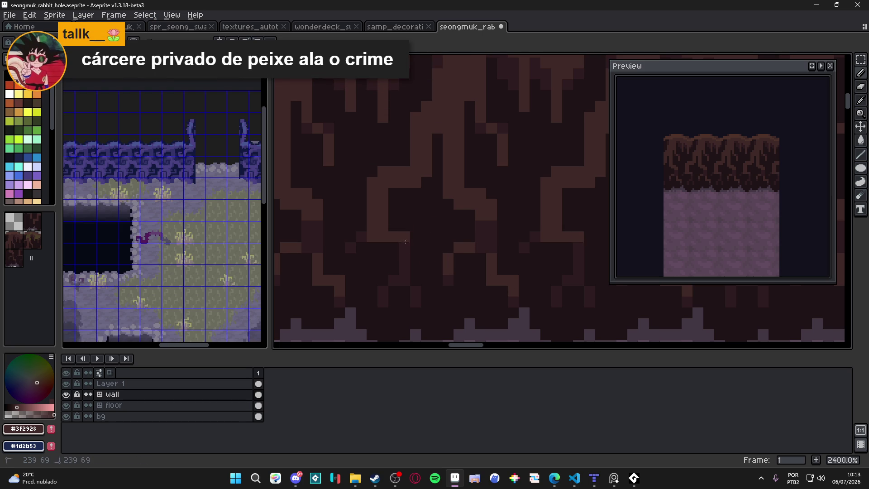
pyautogui.click(404, 252)
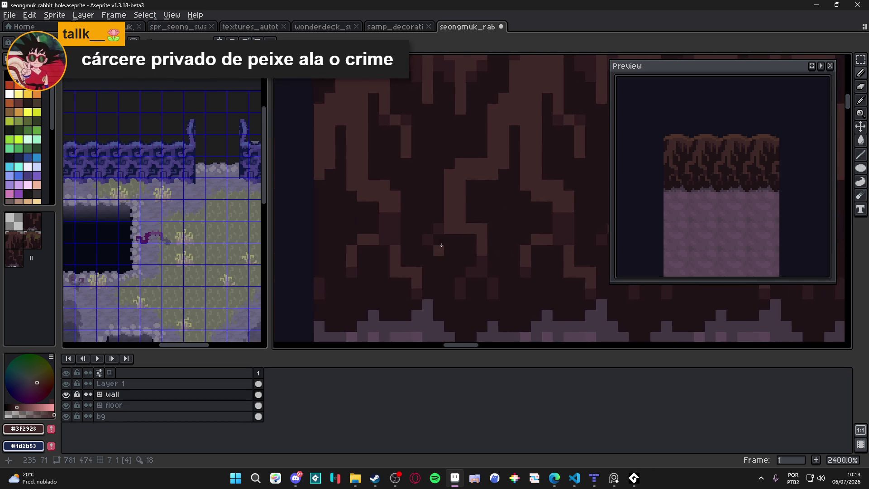
pyautogui.scroll(-1, 364, 254)
pyautogui.scroll(1, 436, 228)
# Step: Pick darker brown #2d1b1c, save the file, and darken a couple more root pixels
pyautogui.keyDown('alt'); pyautogui.click(434, 198); pyautogui.keyUp('alt')
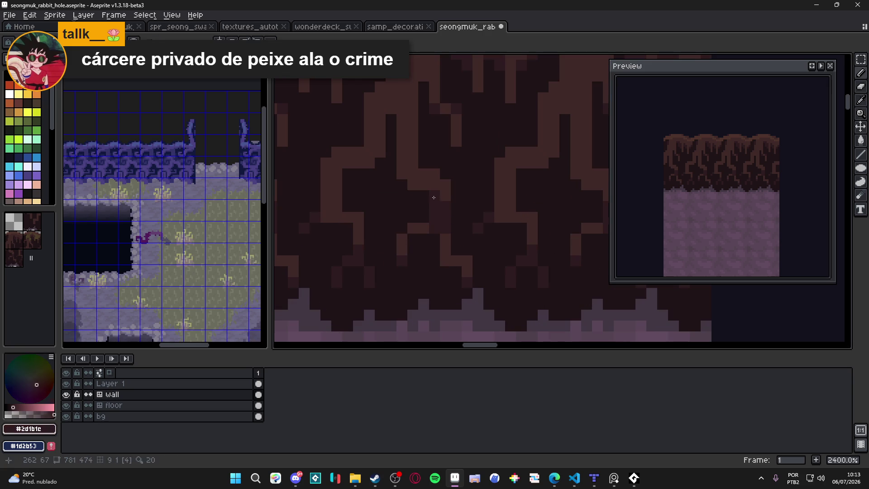
pyautogui.moveTo(430, 201); pyautogui.dragTo(441, 206)
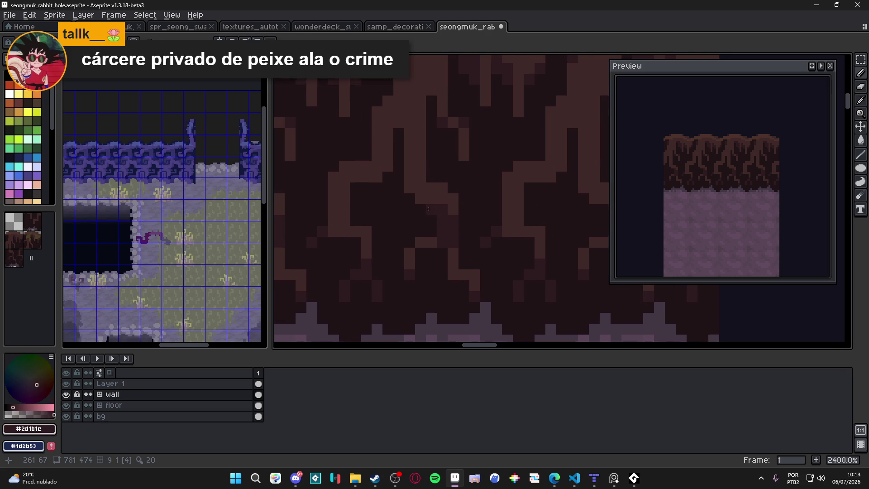
pyautogui.hotkey('ctrl', 's')
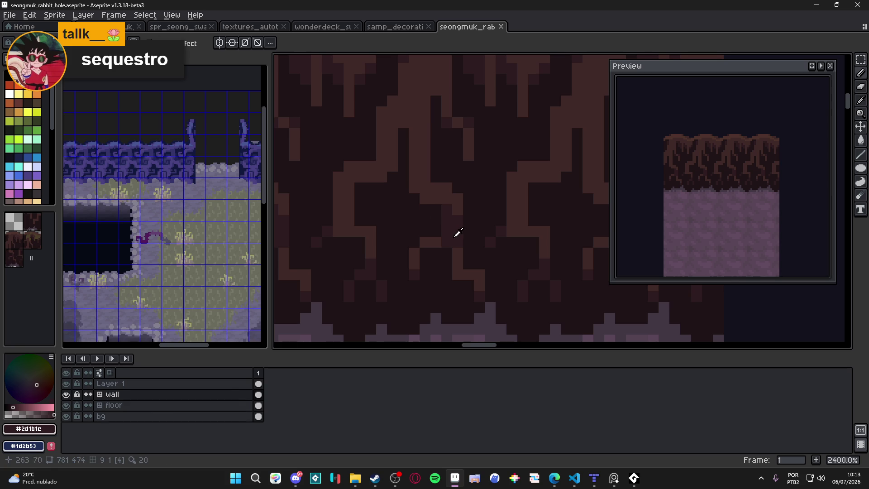
pyautogui.click(411, 111)
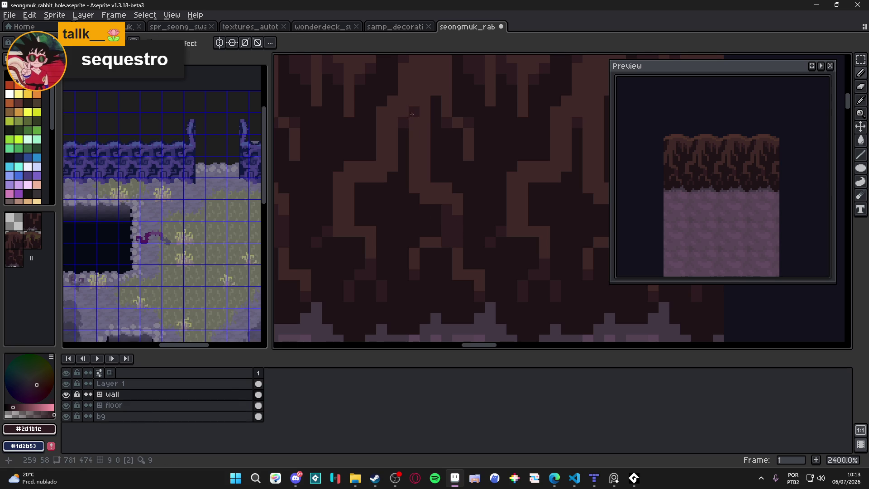
pyautogui.click(408, 121)
pyautogui.scroll(-3, 409, 121)
pyautogui.scroll(-1, 441, 150)
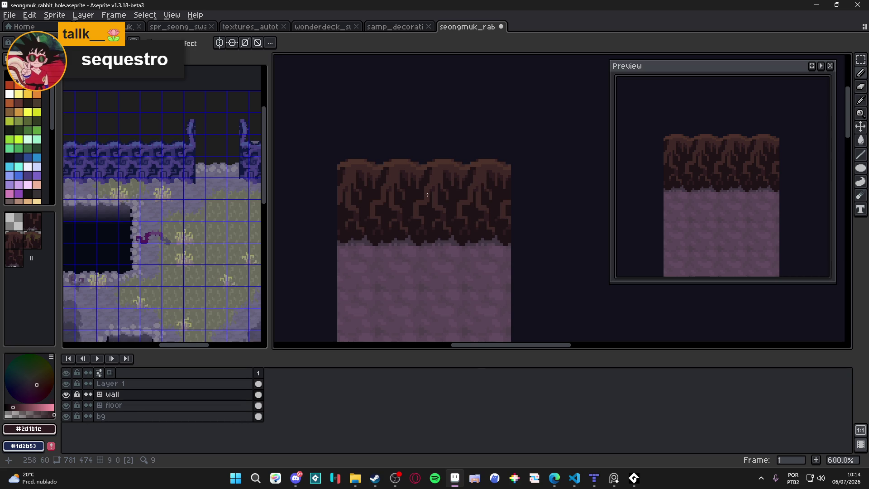
pyautogui.scroll(1, 449, 191)
pyautogui.scroll(3, 466, 194)
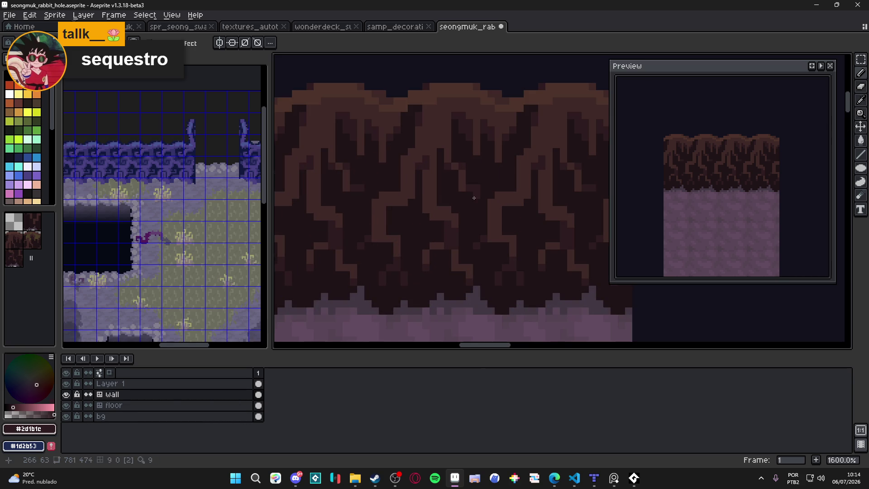
# Step: Save, bring the tile's top edge into view and repaint a run of light root pixels dark
pyautogui.hotkey('ctrl', 's')
pyautogui.scroll(-1, 379, 217)
pyautogui.moveTo(380, 217); pyautogui.dragTo(421, 250)
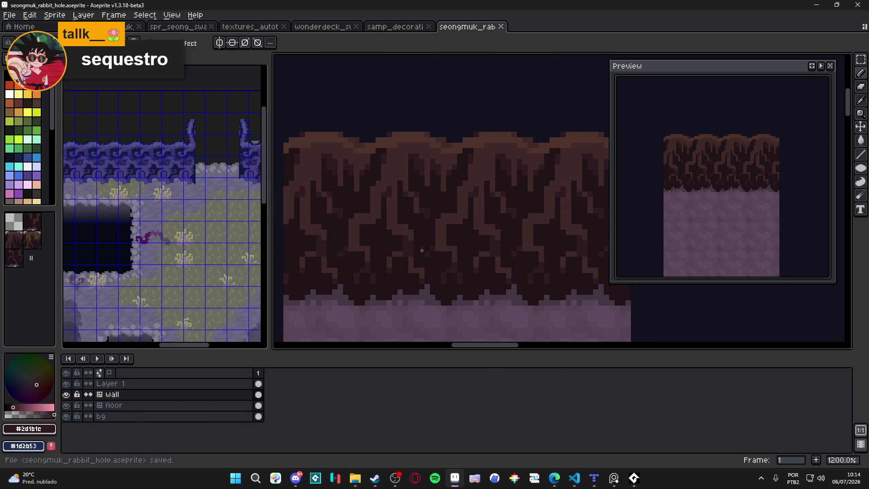
pyautogui.moveTo(463, 157); pyautogui.dragTo(453, 221)
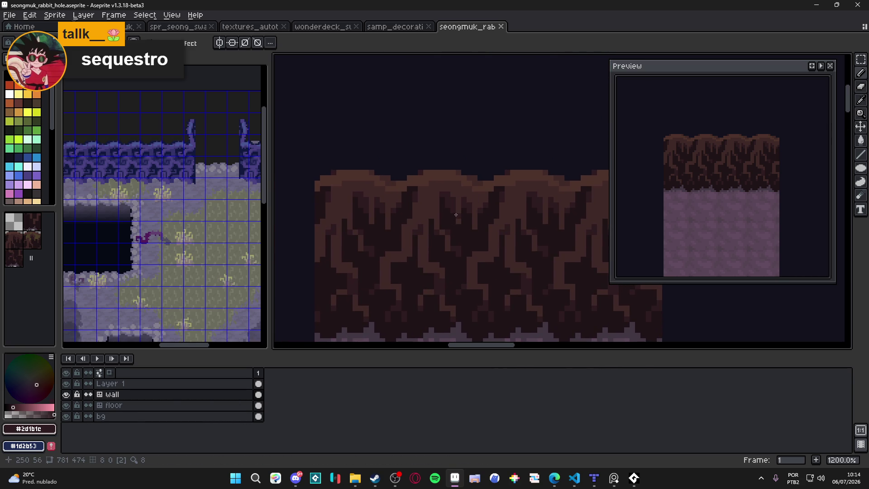
pyautogui.scroll(1, 456, 225)
pyautogui.scroll(1, 456, 224)
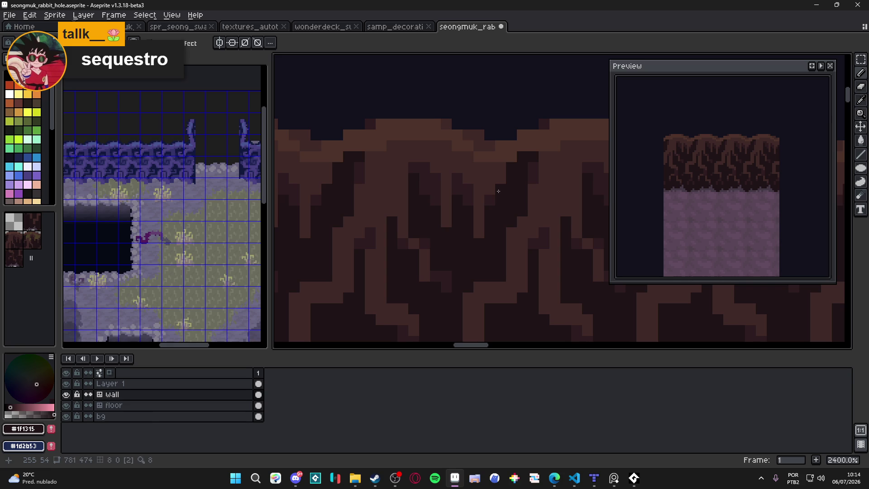
pyautogui.moveTo(492, 199); pyautogui.dragTo(445, 198)
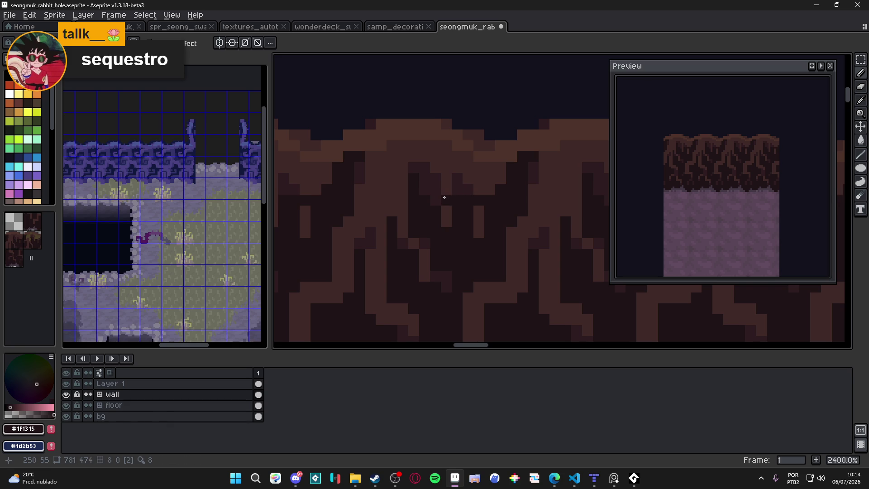
pyautogui.click(445, 219)
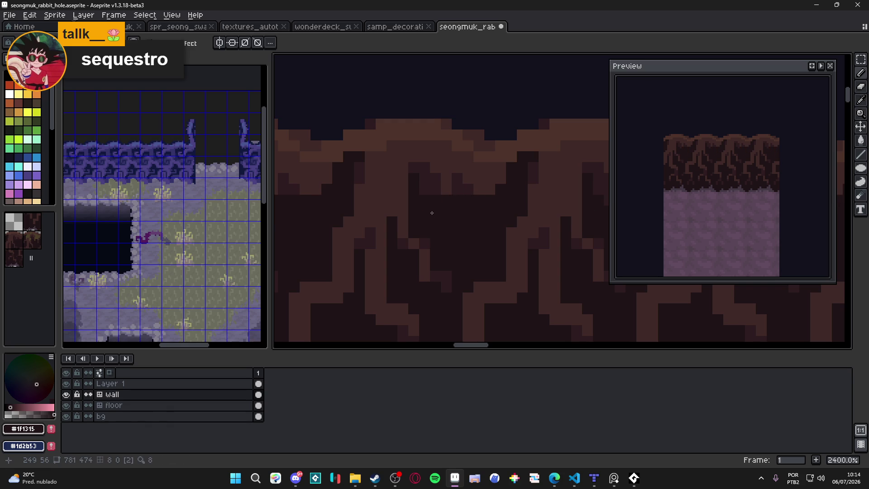
pyautogui.keyDown('alt'); pyautogui.click(458, 177); pyautogui.keyUp('alt')
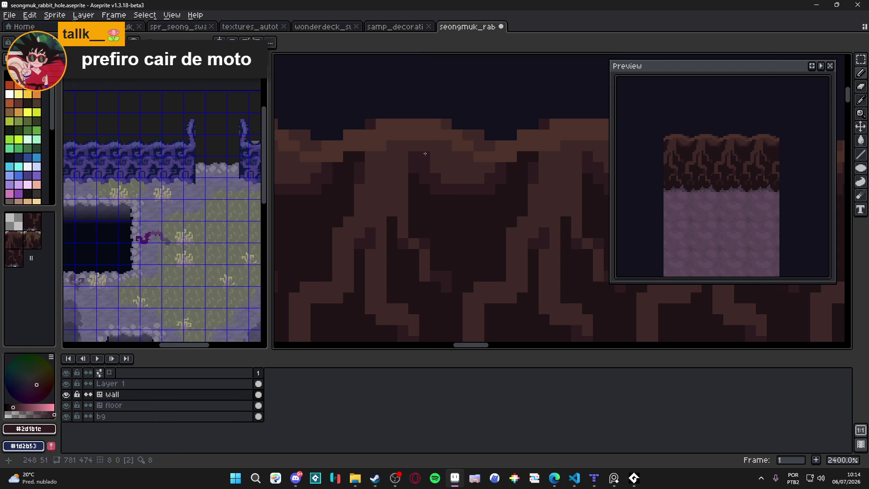
pyautogui.keyDown('alt'); pyautogui.click(424, 165); pyautogui.keyUp('alt')
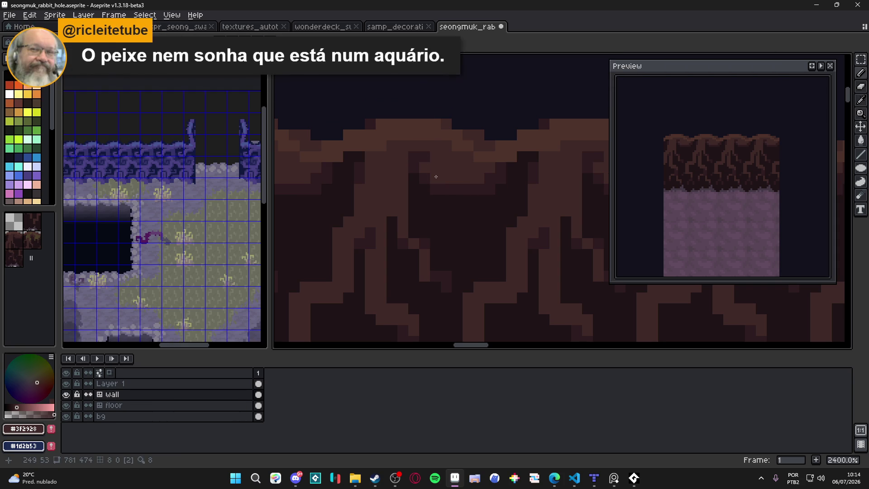
pyautogui.keyDown('alt'); pyautogui.click(420, 164); pyautogui.keyUp('alt')
# Step: Add dark #2d1b1c and #1f1315 pixels to the top roots, draw a dark line beneath them, and save
pyautogui.click(435, 156)
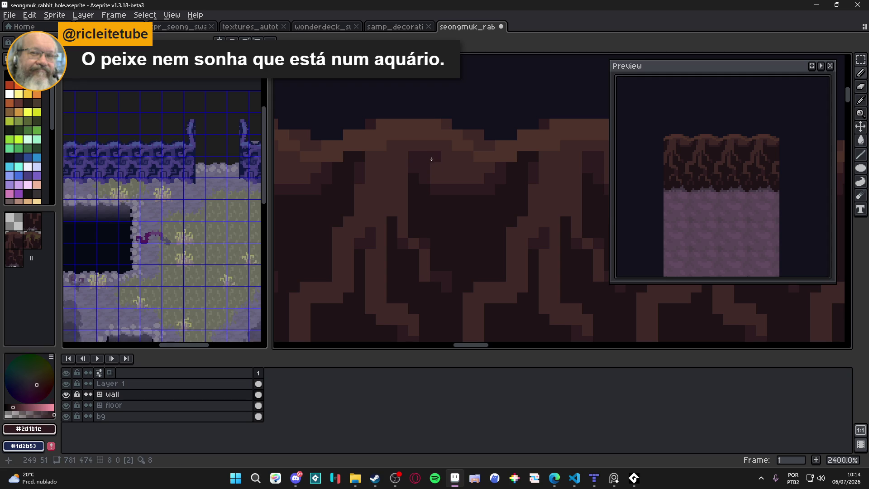
pyautogui.click(457, 167)
pyautogui.click(447, 178)
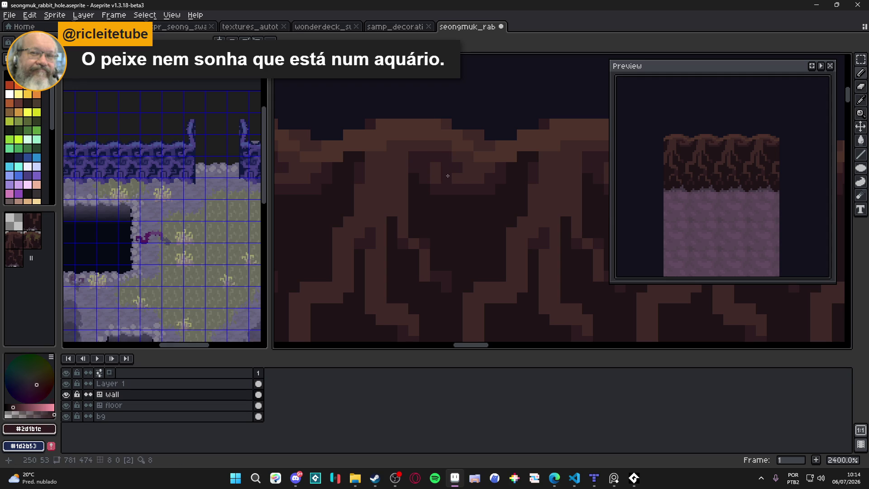
pyautogui.keyDown('alt'); pyautogui.click(434, 182); pyautogui.keyUp('alt')
pyautogui.keyDown('alt'); pyautogui.click(433, 188); pyautogui.keyUp('alt')
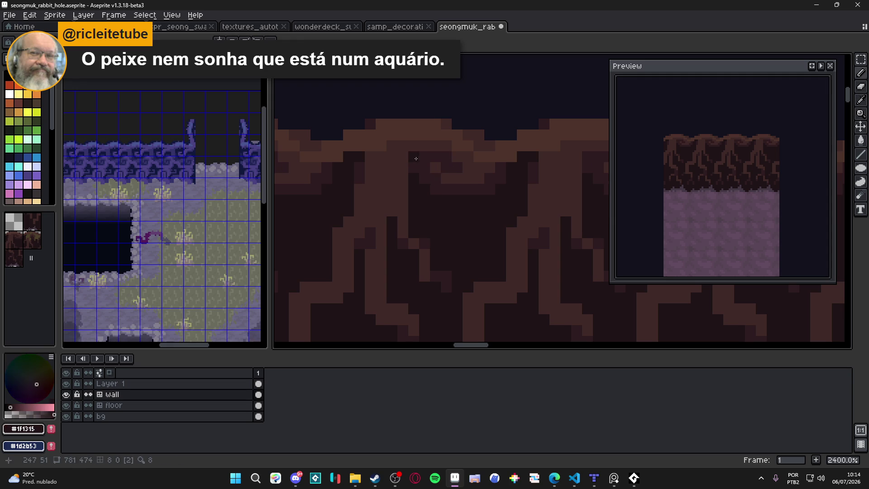
pyautogui.click(439, 165)
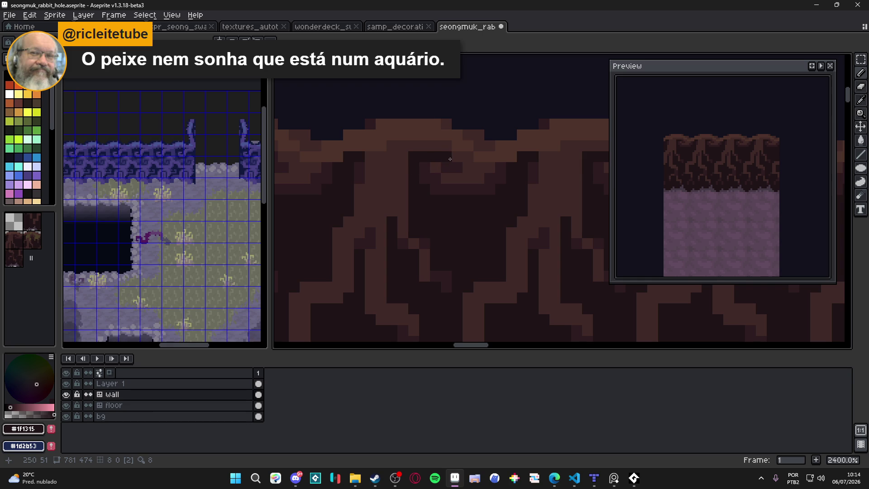
pyautogui.click(435, 166)
pyautogui.moveTo(450, 176); pyautogui.dragTo(500, 178)
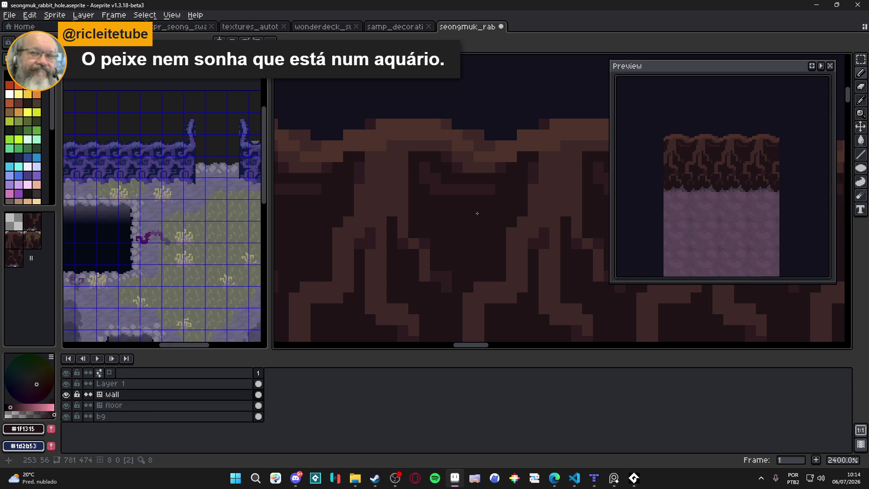
pyautogui.press('m')
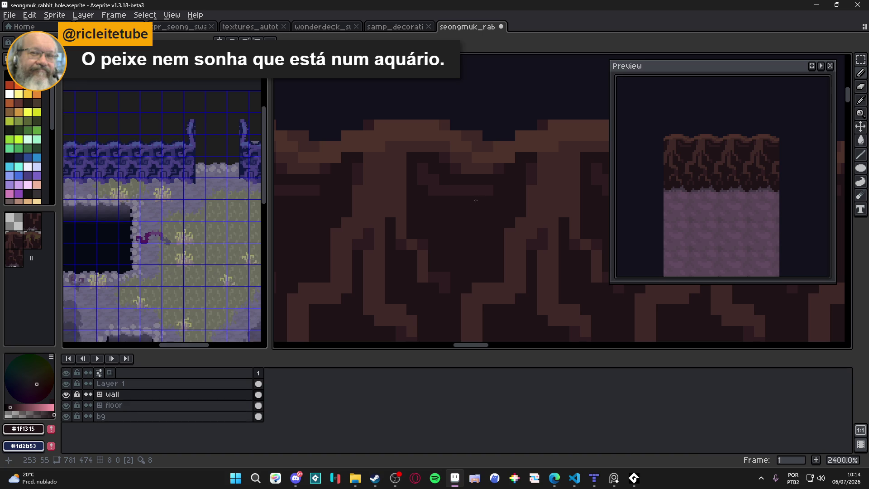
pyautogui.hotkey('ctrl', 's')
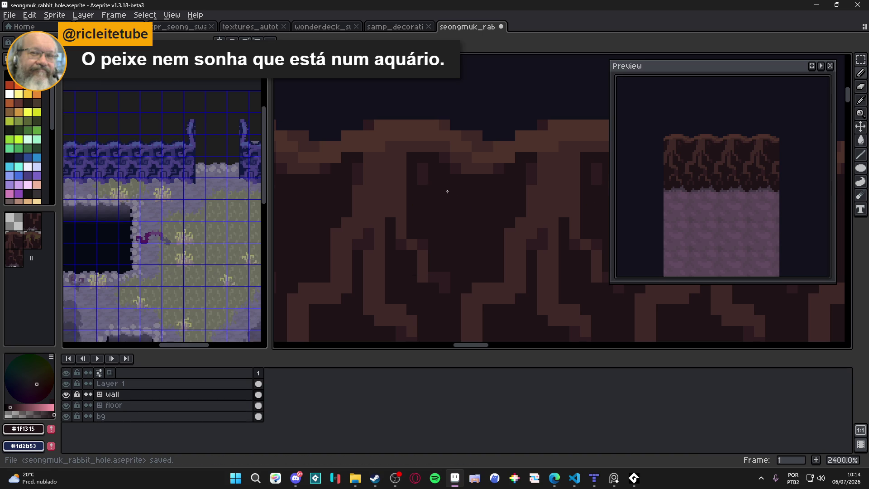
pyautogui.scroll(1, 429, 177)
# Step: Switch between the root browns, save again, and paint a short row of dark #2d1b1c pixels
pyautogui.keyDown('alt'); pyautogui.click(429, 154); pyautogui.keyUp('alt')
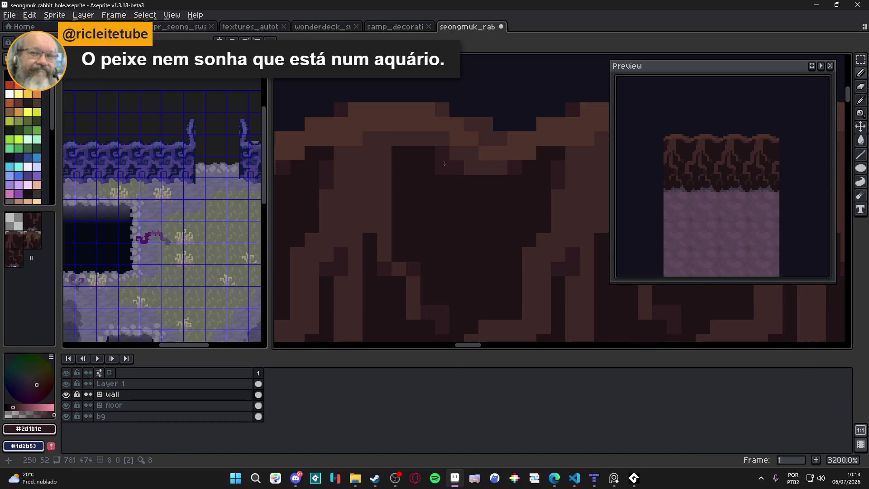
pyautogui.scroll(-4, 437, 160)
pyautogui.scroll(3, 442, 160)
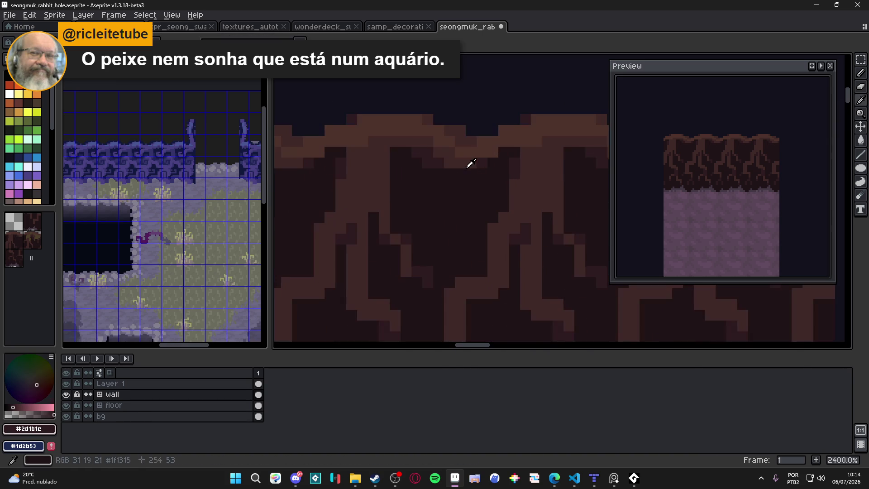
pyautogui.keyDown('alt'); pyautogui.click(443, 158); pyautogui.keyUp('alt')
pyautogui.hotkey('ctrl', 's')
pyautogui.scroll(-3, 445, 163)
pyautogui.scroll(-1, 464, 181)
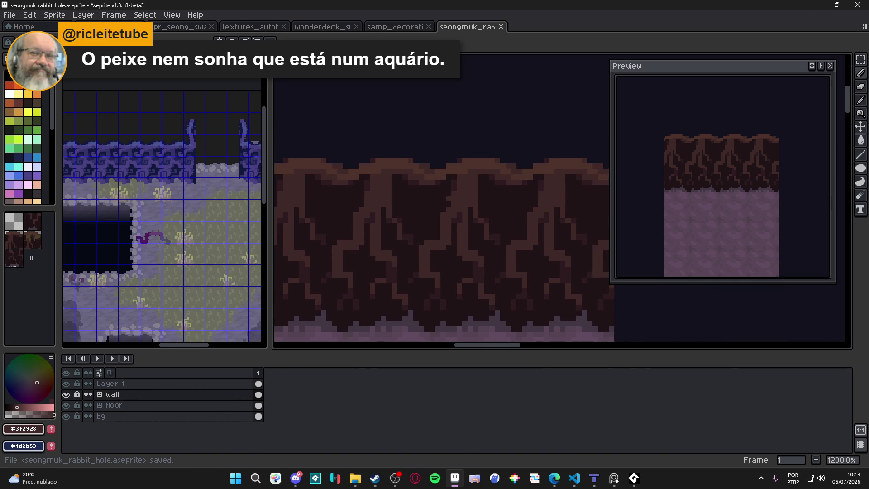
pyautogui.scroll(-1, 447, 197)
pyautogui.scroll(3, 439, 192)
pyautogui.keyDown('alt'); pyautogui.click(425, 194); pyautogui.keyUp('alt')
pyautogui.click(434, 218)
pyautogui.keyDown('ctrl'); pyautogui.scroll(-2, 441, 228); pyautogui.keyUp('ctrl')
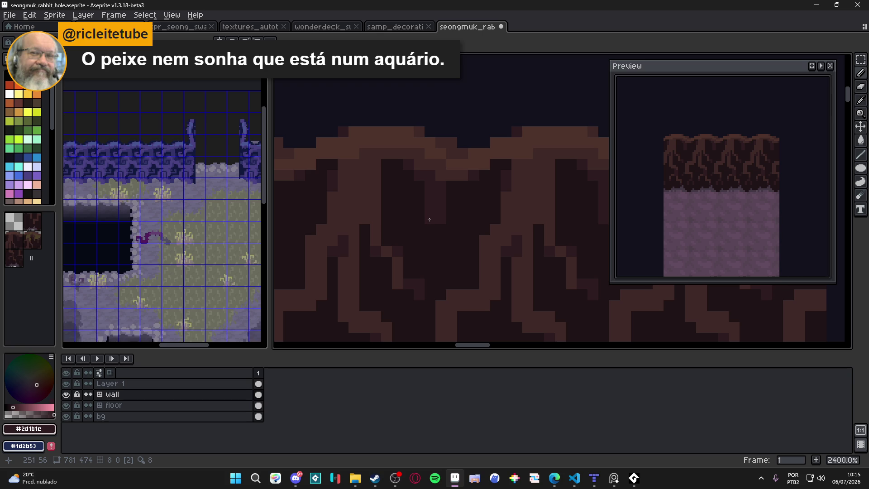
pyautogui.moveTo(426, 222)
pyautogui.mouseDown()
pyautogui.moveTo(408, 219)
pyautogui.moveTo(452, 266)
pyautogui.mouseUp()
pyautogui.click(440, 225)
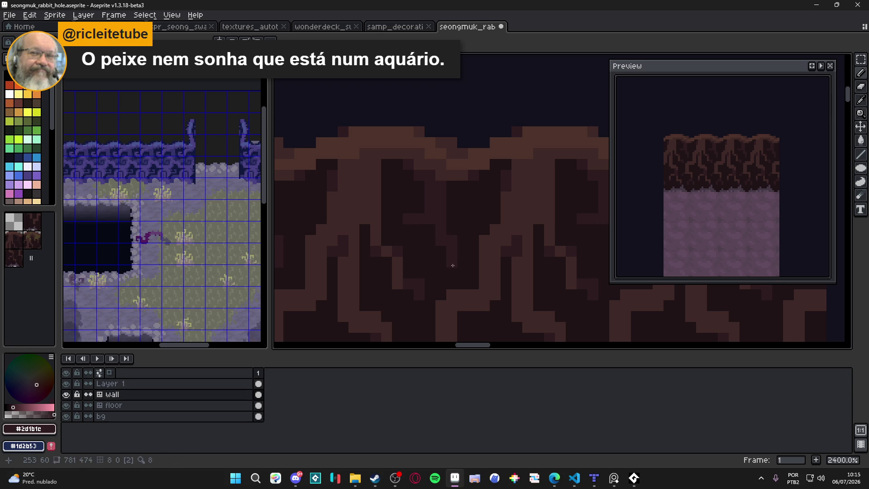
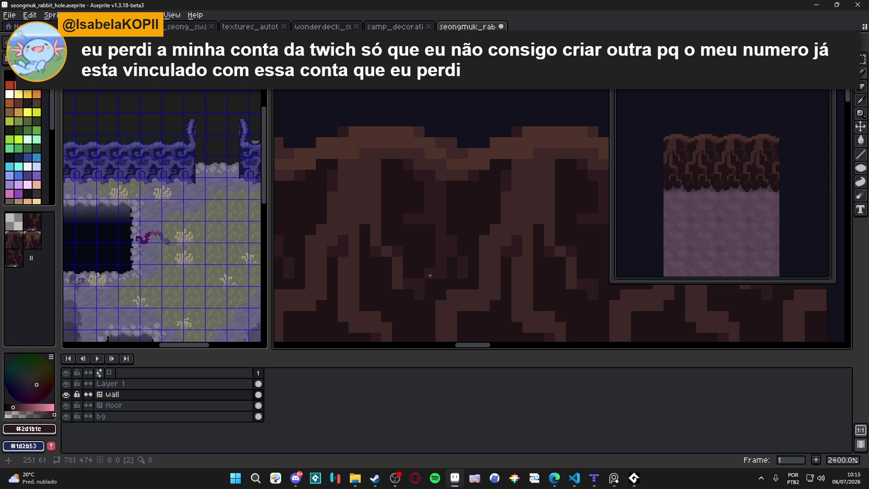
# Step: Repaint top-edge pixels of the bark wall tile, sampling browns #3f2928, #2d1b1c, #4d332b, and save
pyautogui.click(419, 315)
pyautogui.click(420, 305)
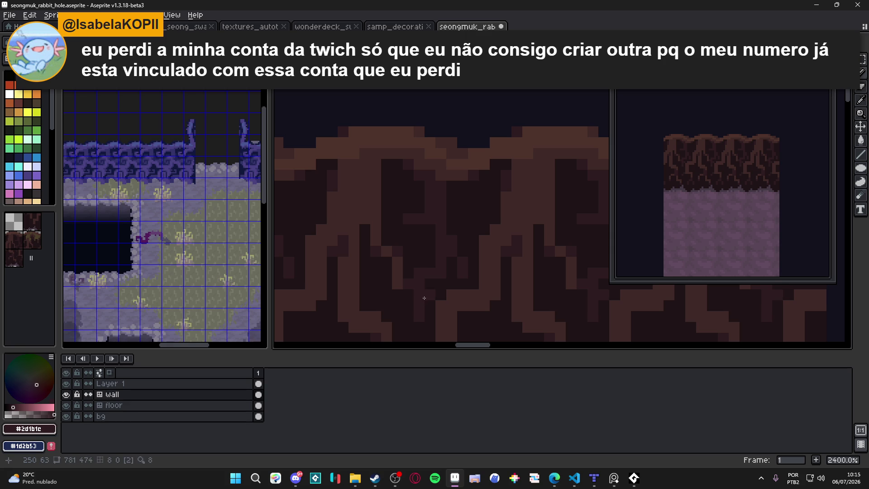
pyautogui.scroll(-1, 411, 272)
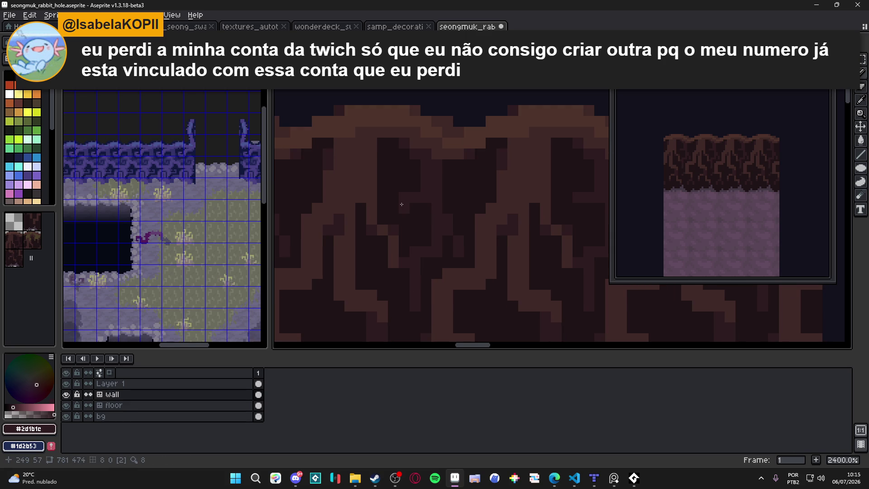
pyautogui.scroll(-2, 430, 244)
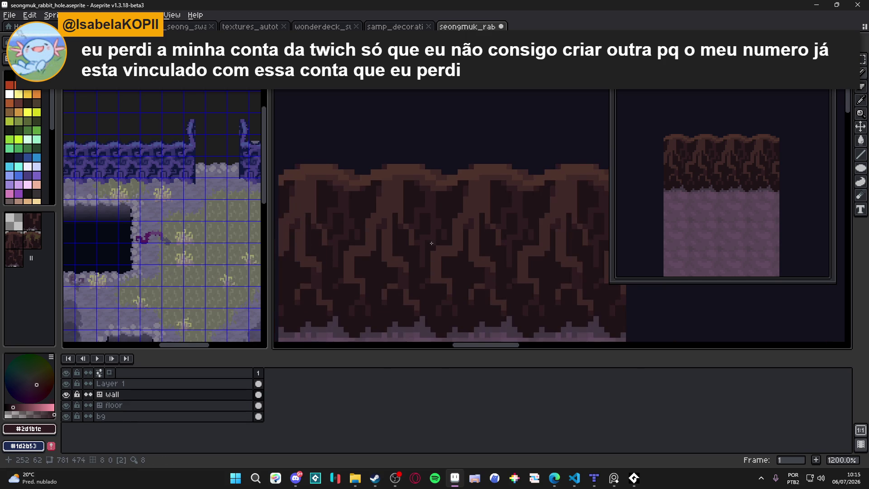
pyautogui.scroll(2, 432, 232)
pyautogui.scroll(-3, 421, 224)
pyautogui.scroll(2, 407, 210)
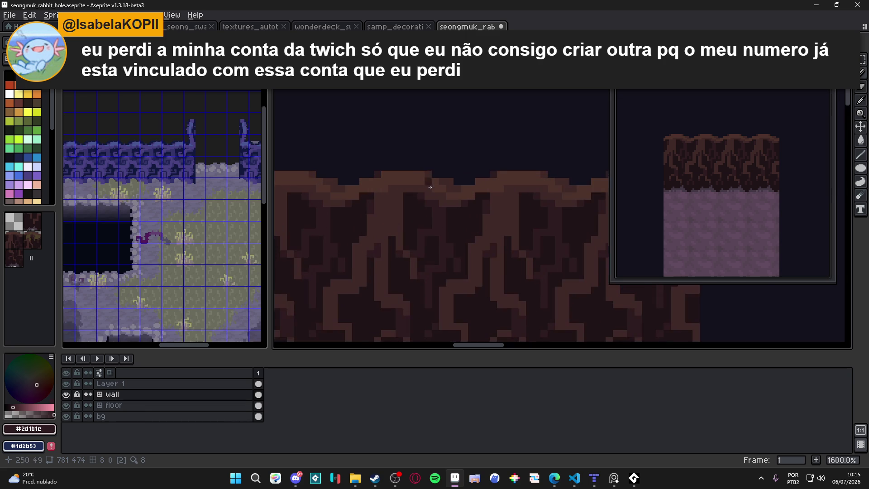
pyautogui.scroll(2, 399, 203)
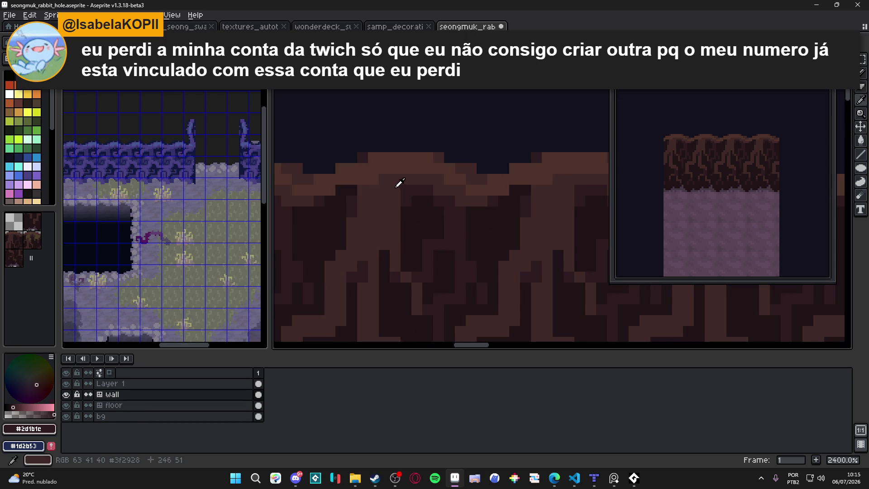
pyautogui.keyDown('alt'); pyautogui.click(402, 194); pyautogui.keyUp('alt')
pyautogui.keyDown('alt'); pyautogui.click(407, 198); pyautogui.keyUp('alt')
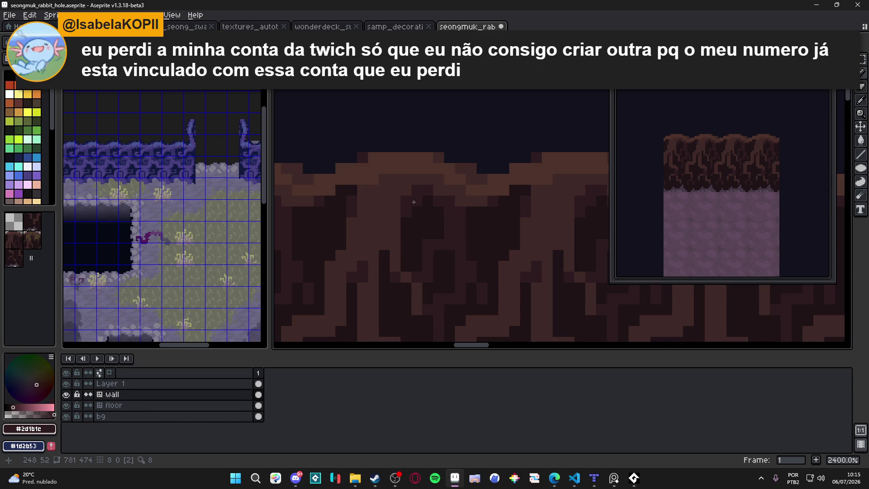
pyautogui.scroll(-5, 411, 198)
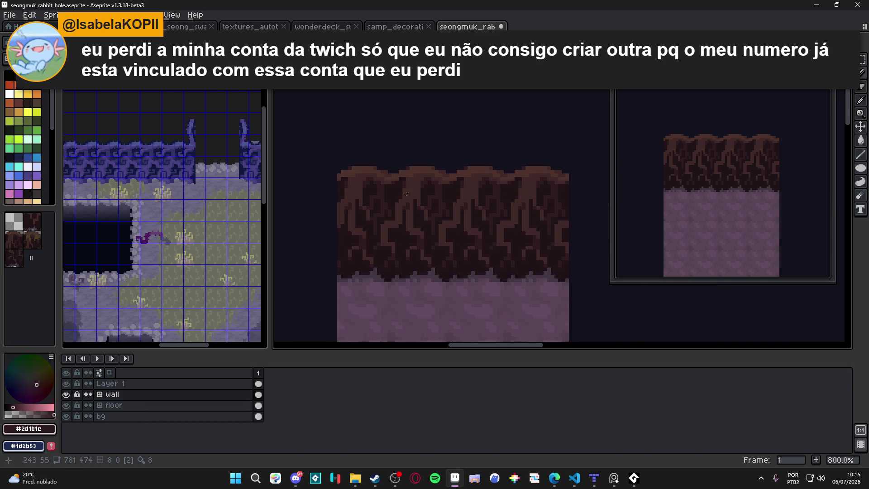
pyautogui.scroll(3, 429, 201)
pyautogui.keyDown('alt'); pyautogui.click(403, 165); pyautogui.keyUp('alt')
pyautogui.hotkey('ctrl', 's')
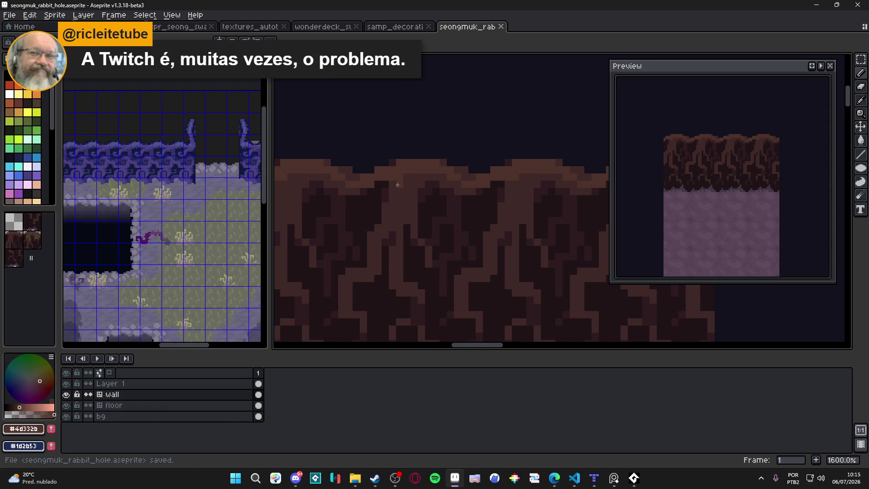
pyautogui.hscroll(-1, 398, 186)
pyautogui.hscroll(-1, 399, 216)
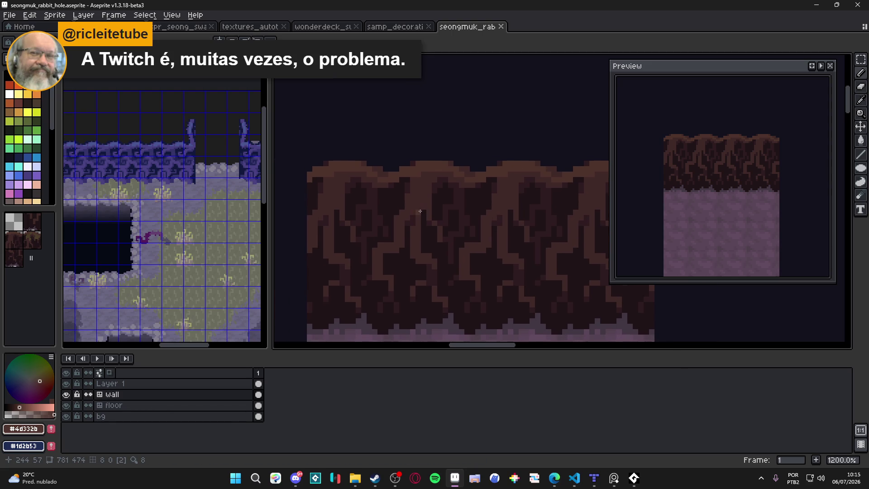
pyautogui.hscroll(-1, 373, 202)
pyautogui.scroll(-3, 373, 202)
pyautogui.hotkey('ctrl', 's')
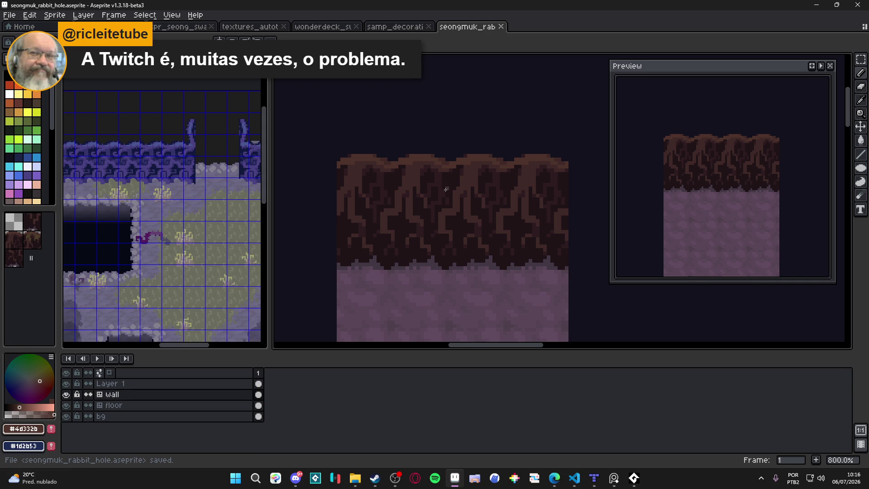
pyautogui.scroll(1, 446, 186)
pyautogui.scroll(1, 408, 163)
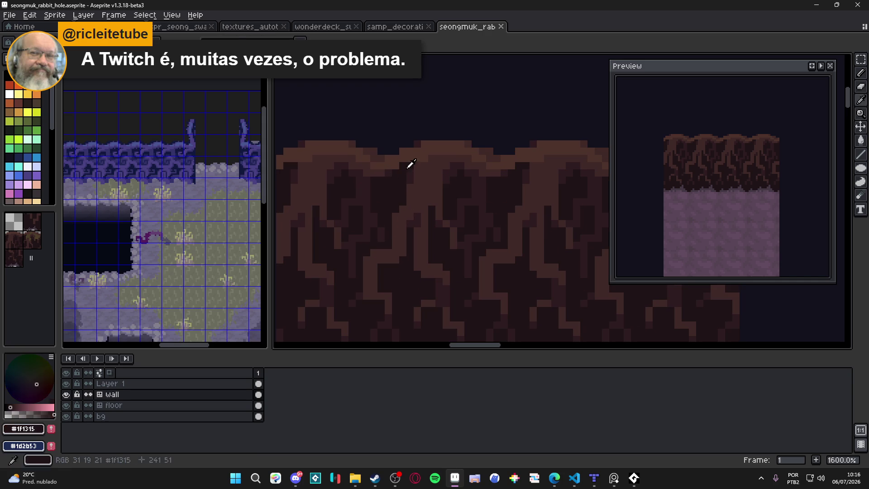
# Step: Darken a few more pixels along the wall's top edge and show the tile grid
pyautogui.click(410, 151)
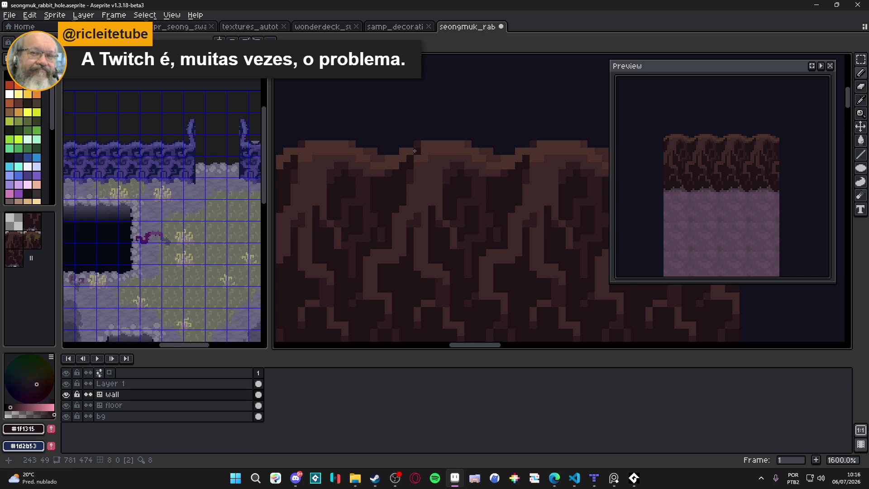
pyautogui.click(403, 159)
pyautogui.click(410, 150)
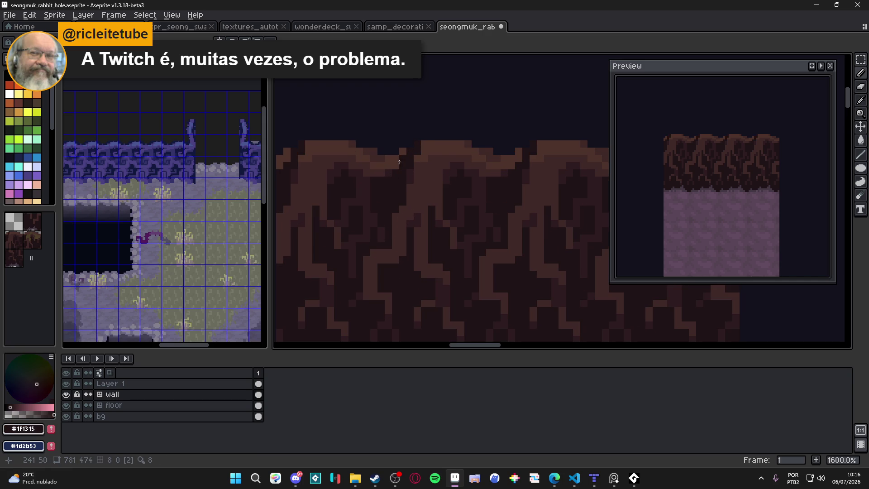
pyautogui.scroll(-1, 475, 159)
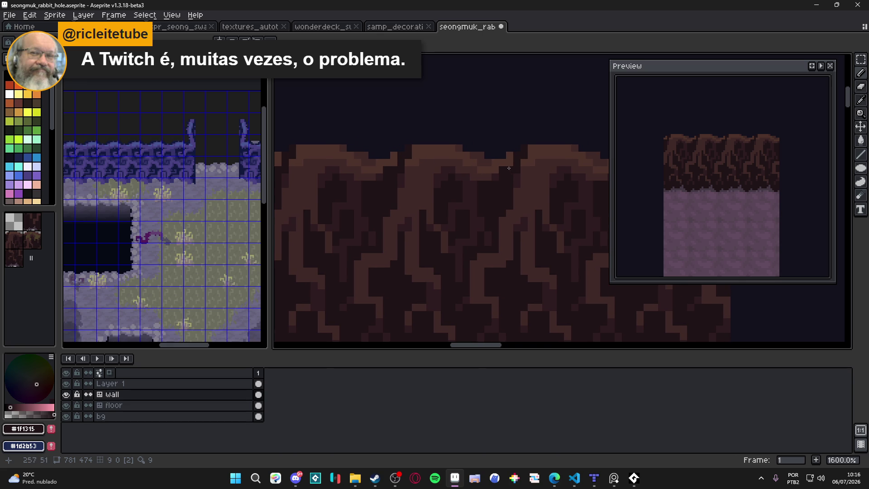
pyautogui.scroll(-1, 496, 173)
pyautogui.scroll(-1, 512, 180)
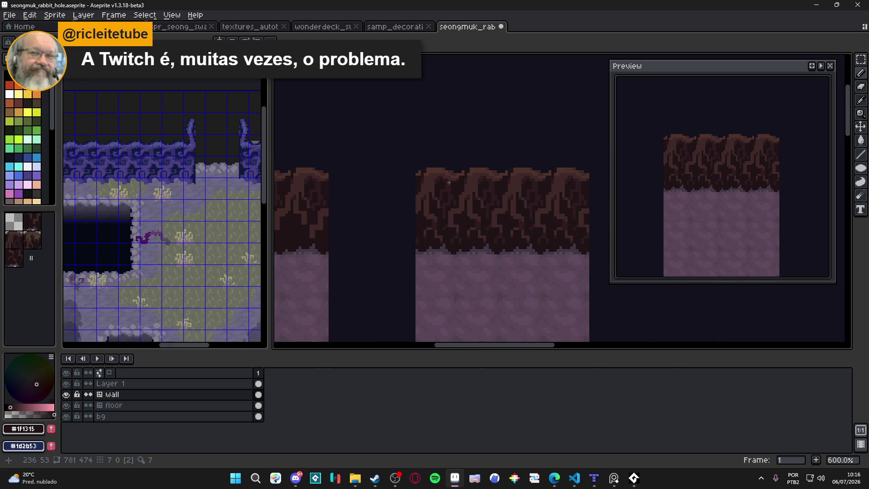
pyautogui.scroll(1, 446, 182)
pyautogui.scroll(1, 445, 182)
pyautogui.scroll(1, 434, 180)
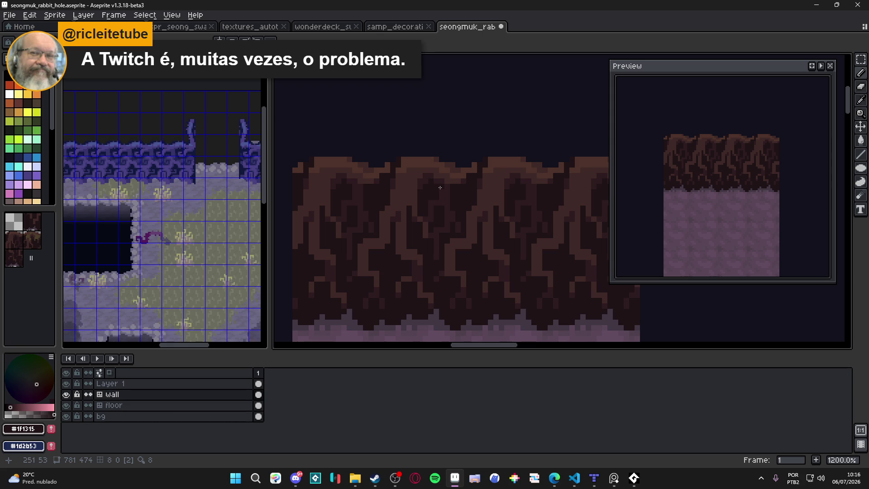
pyautogui.hotkey('ctrl', "'")
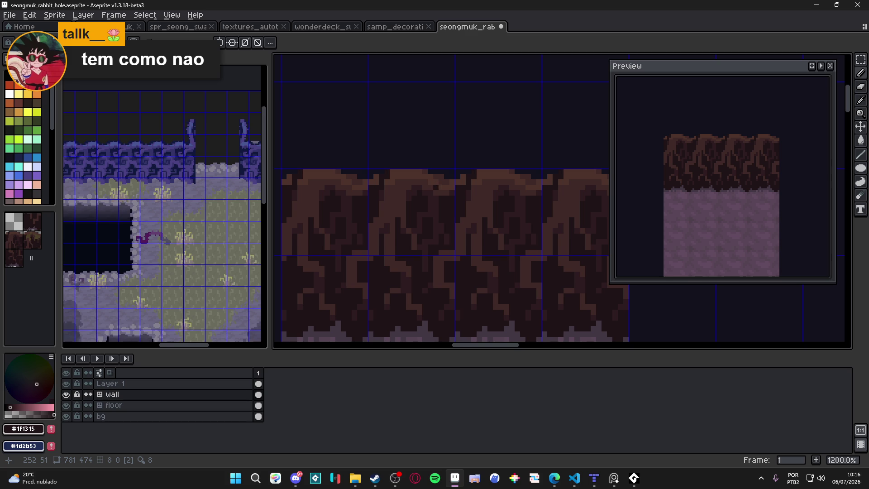
pyautogui.scroll(-3, 437, 185)
pyautogui.scroll(-2, 436, 204)
pyautogui.scroll(1, 437, 233)
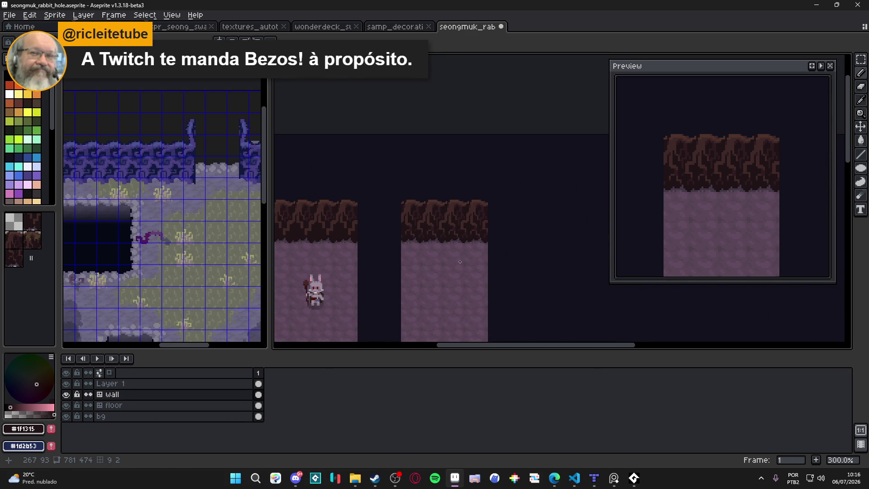
pyautogui.scroll(1, 438, 211)
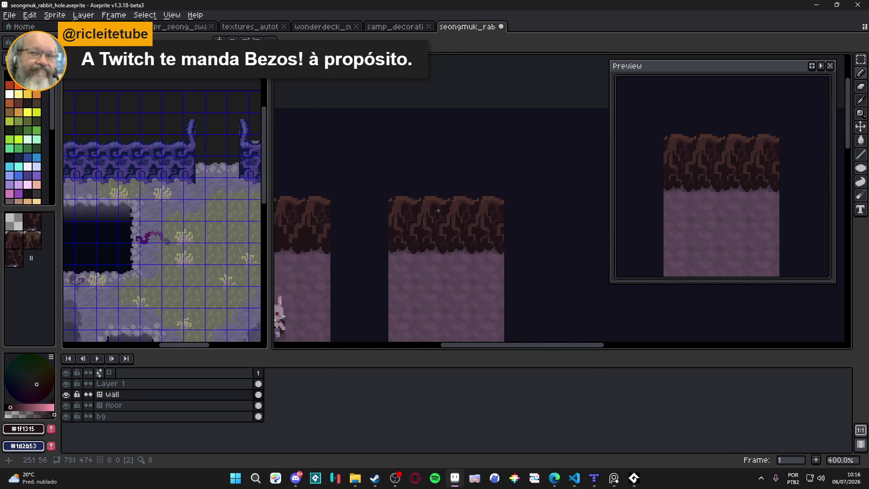
pyautogui.scroll(2, 438, 211)
pyautogui.scroll(1, 440, 211)
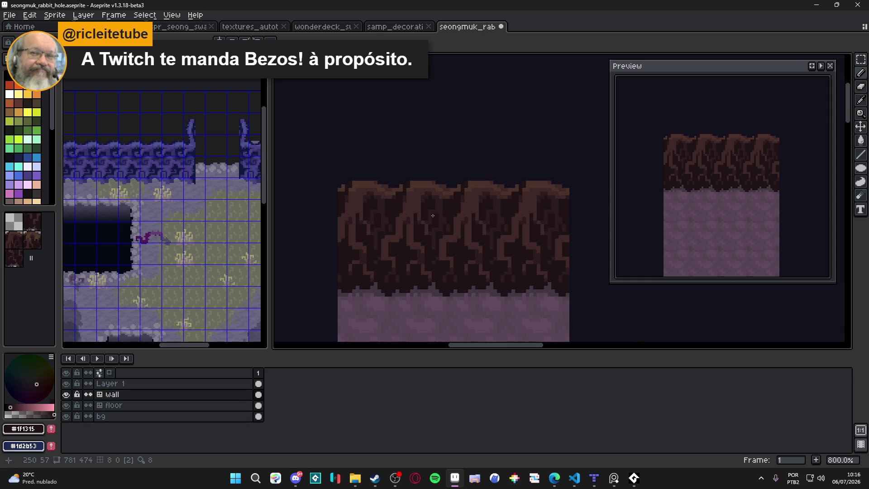
pyautogui.scroll(1, 433, 215)
# Step: Make dark brown #2d1b1c the active drawing colour
pyautogui.keyDown('alt'); pyautogui.click(415, 265); pyautogui.keyUp('alt')
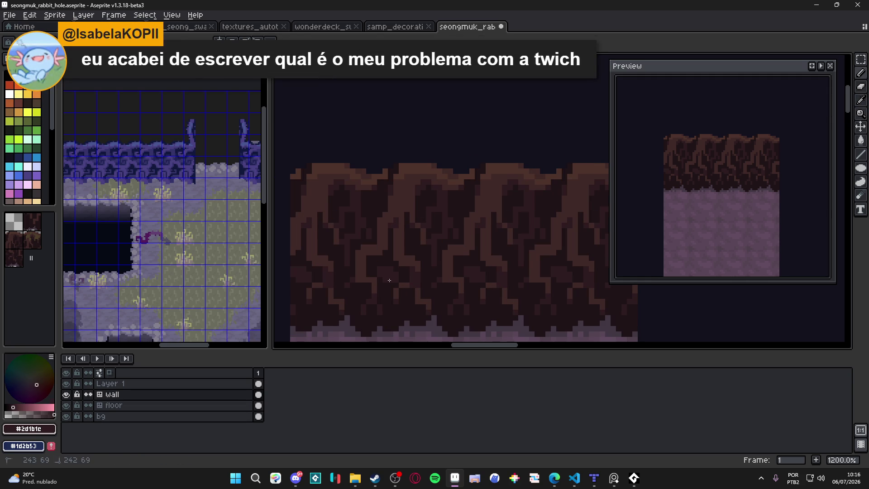
# Step: Undo a stray pencil stroke on the wall tile and save seongmuk_rabbit_hole.aseprite
pyautogui.moveTo(386, 281); pyautogui.dragTo(466, 194)
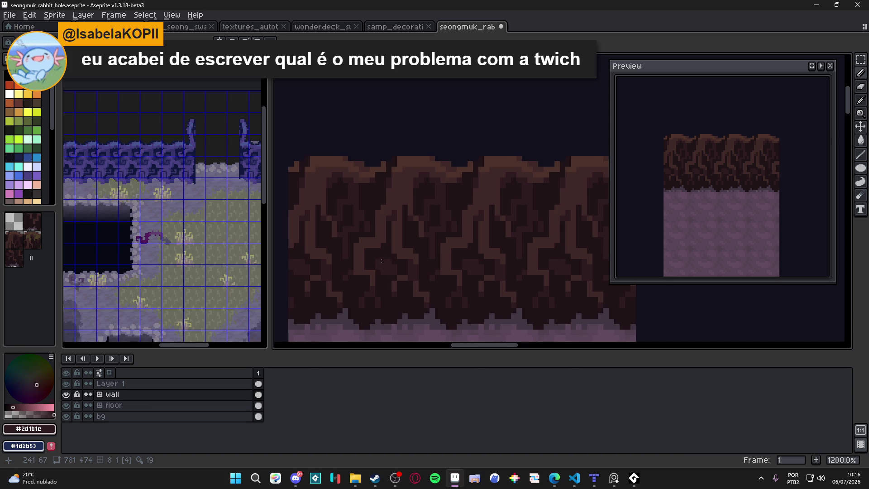
pyautogui.scroll(1, 466, 195)
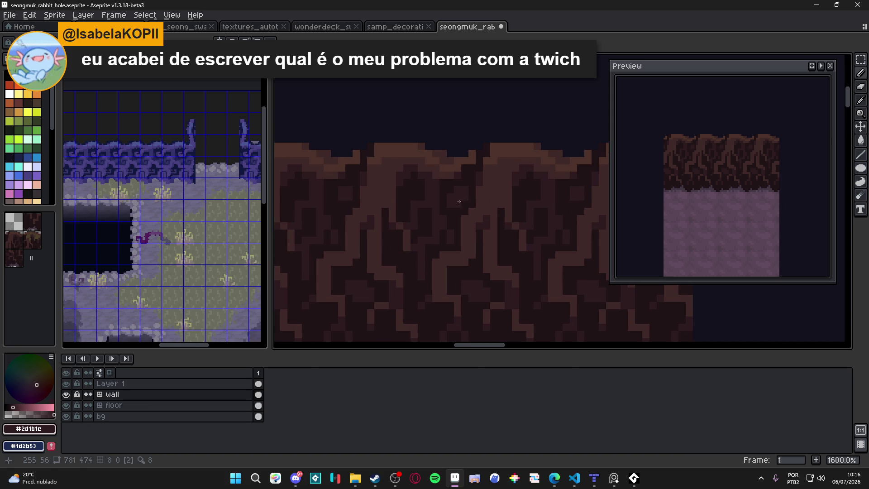
pyautogui.moveTo(450, 218); pyautogui.dragTo(455, 170)
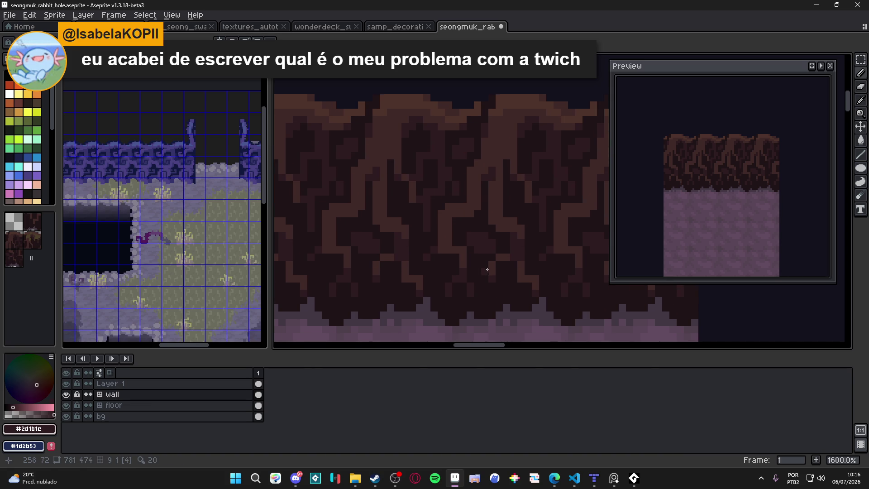
pyautogui.moveTo(505, 273); pyautogui.dragTo(501, 267)
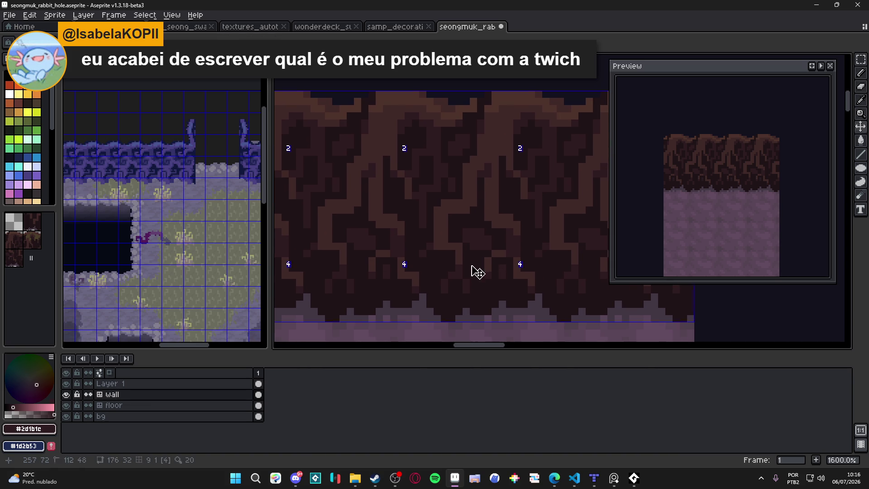
pyautogui.hotkey('ctrl', 'z')
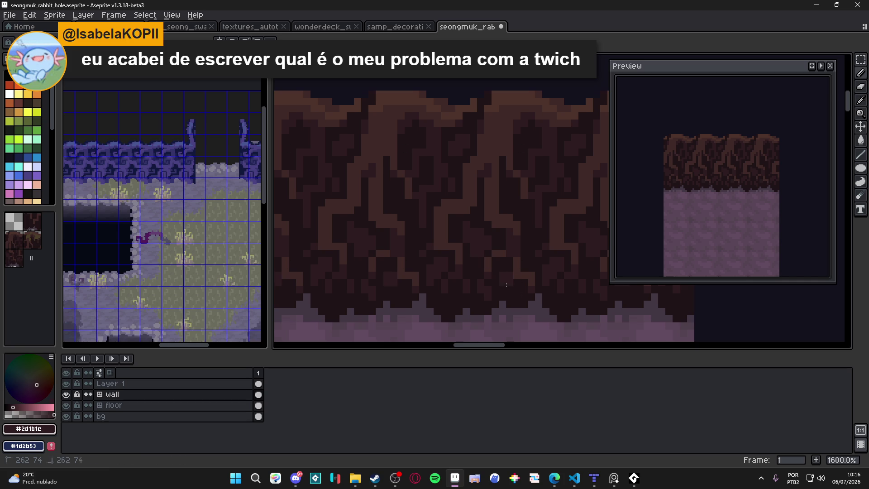
pyautogui.scroll(-3, 510, 288)
pyautogui.scroll(-1, 530, 293)
pyautogui.scroll(-1, 531, 294)
pyautogui.scroll(3, 475, 278)
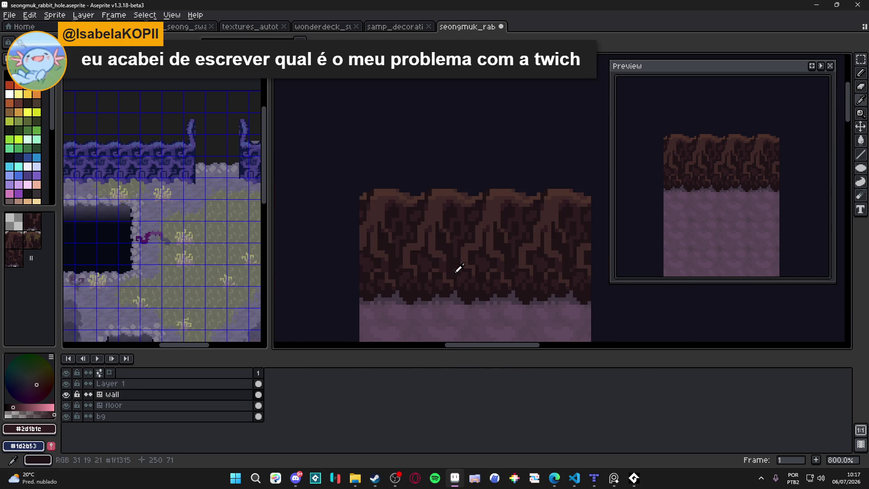
pyautogui.scroll(2, 455, 273)
pyautogui.scroll(1, 455, 275)
pyautogui.scroll(-3, 455, 279)
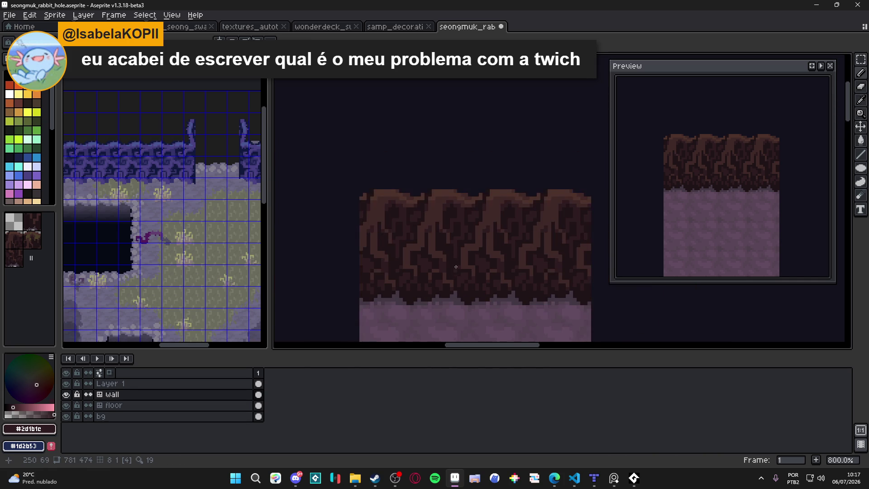
pyautogui.hotkey('ctrl', 's')
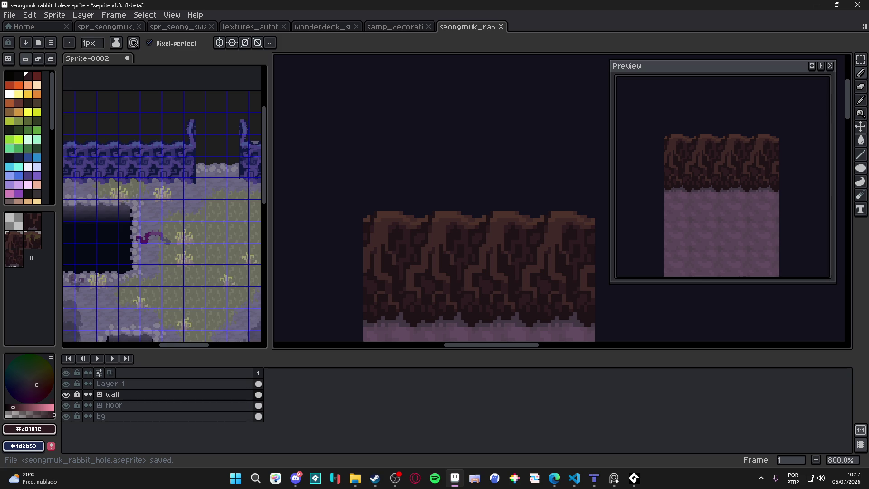
# Step: Switch to the Pencil for single-pixel drawing
pyautogui.press('b')
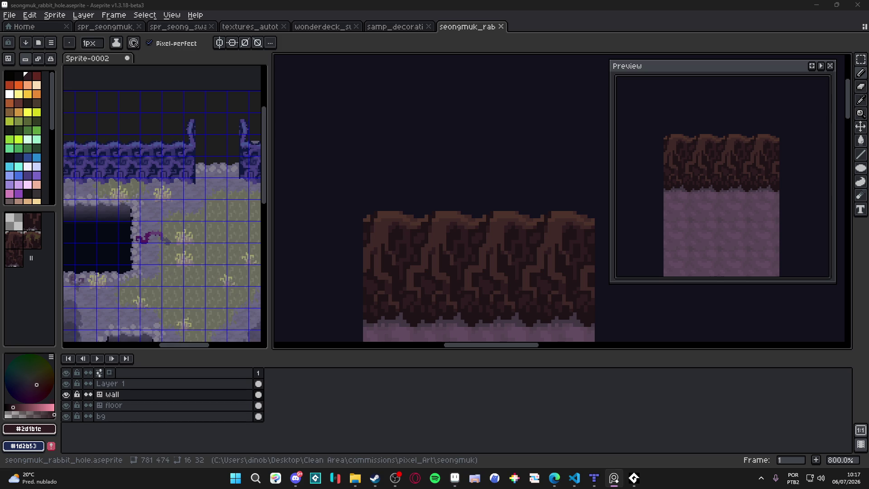
pyautogui.scroll(1, 427, 247)
pyautogui.scroll(-1, 446, 239)
# Step: Show the tile grid over the strip, save the file and switch to the Move tool
pyautogui.press("ctrl+'")
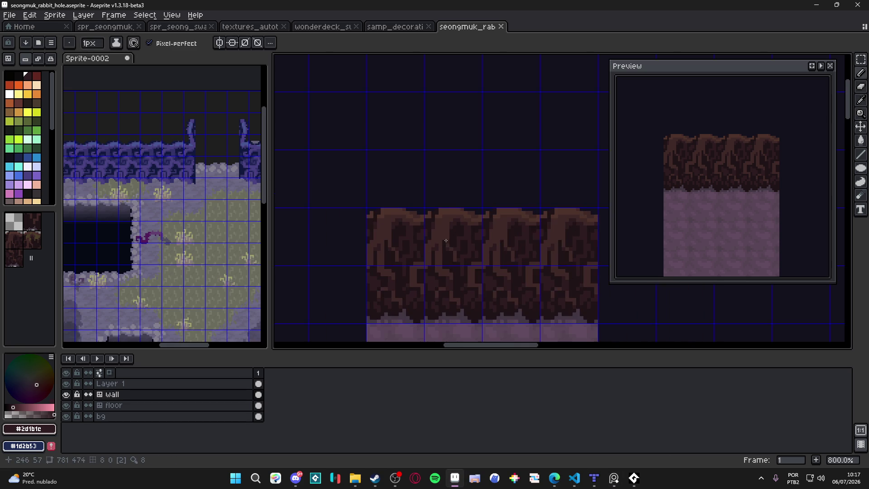
pyautogui.scroll(-1, 441, 237)
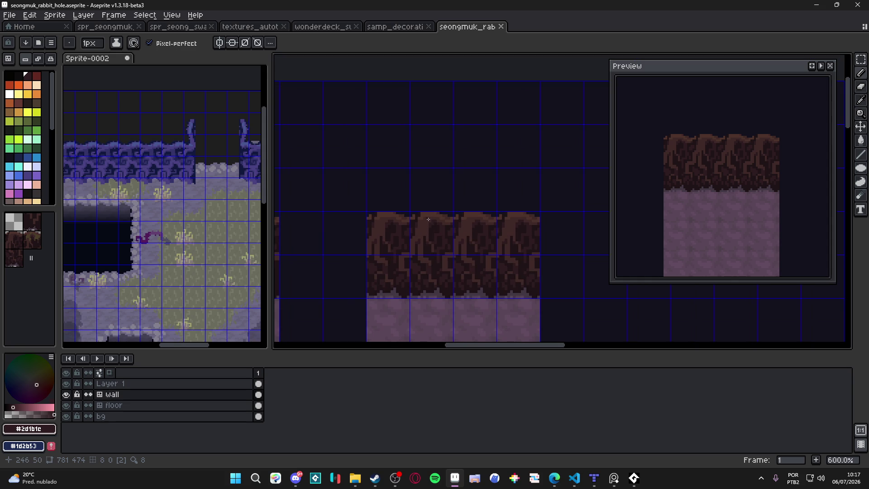
pyautogui.moveTo(428, 219); pyautogui.dragTo(412, 221)
pyautogui.hotkey('ctrl', 's')
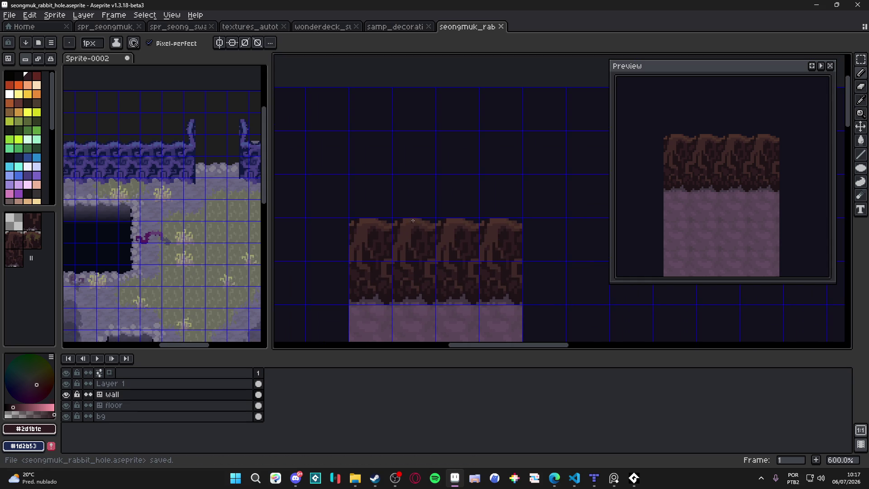
pyautogui.scroll(1, 412, 221)
pyautogui.press('v')
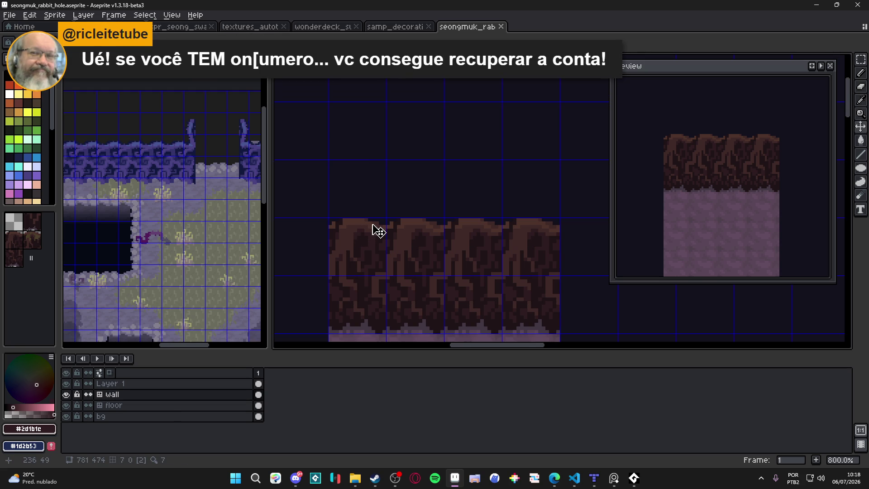
pyautogui.moveTo(378, 231); pyautogui.dragTo(353, 210)
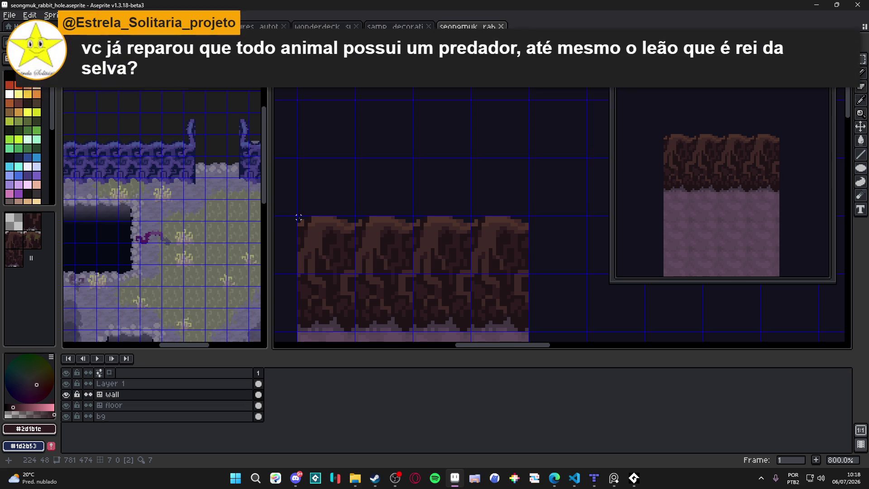
pyautogui.scroll(2, 298, 217)
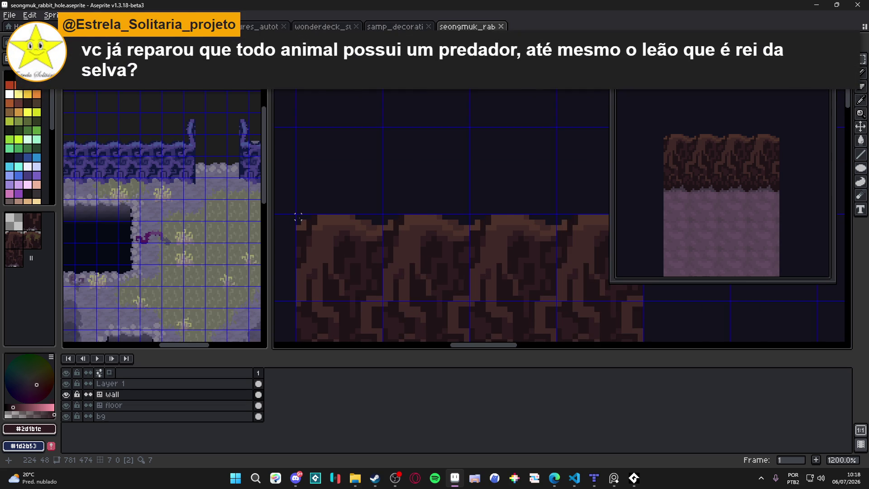
pyautogui.scroll(-2, 298, 217)
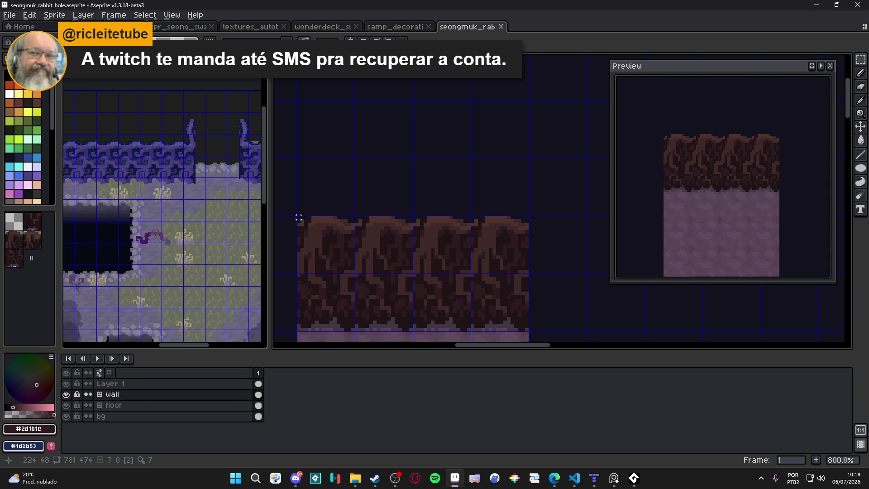
# Step: Marquee-select the wall's top band and nudge it one pixel left and down, then apply
pyautogui.moveTo(298, 217); pyautogui.dragTo(528, 239)
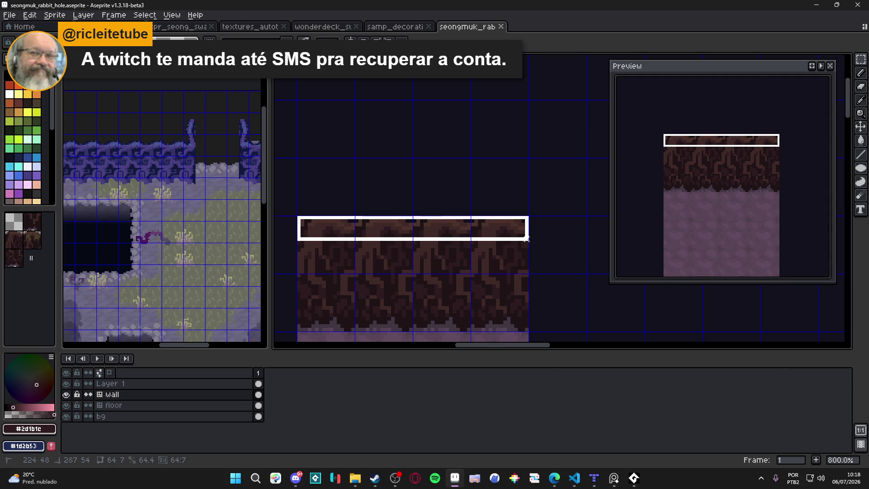
pyautogui.moveTo(528, 239); pyautogui.dragTo(527, 245)
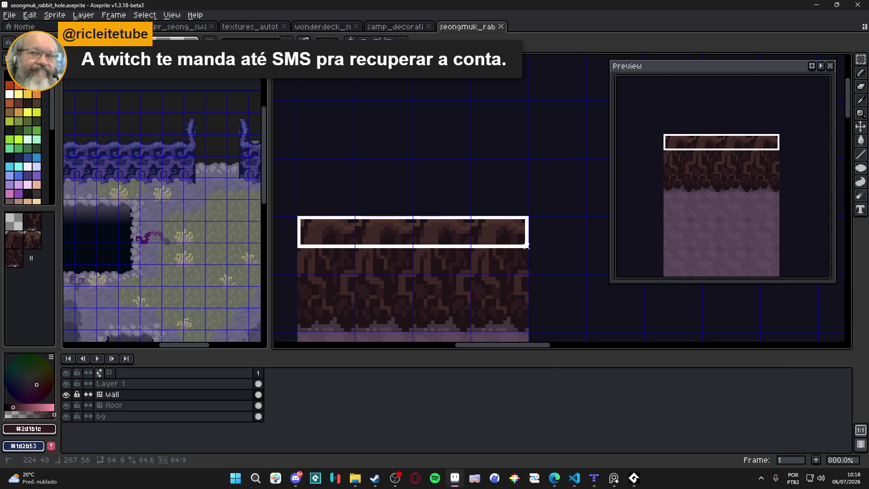
pyautogui.scroll(1, 447, 242)
pyautogui.moveTo(452, 251); pyautogui.dragTo(449, 251)
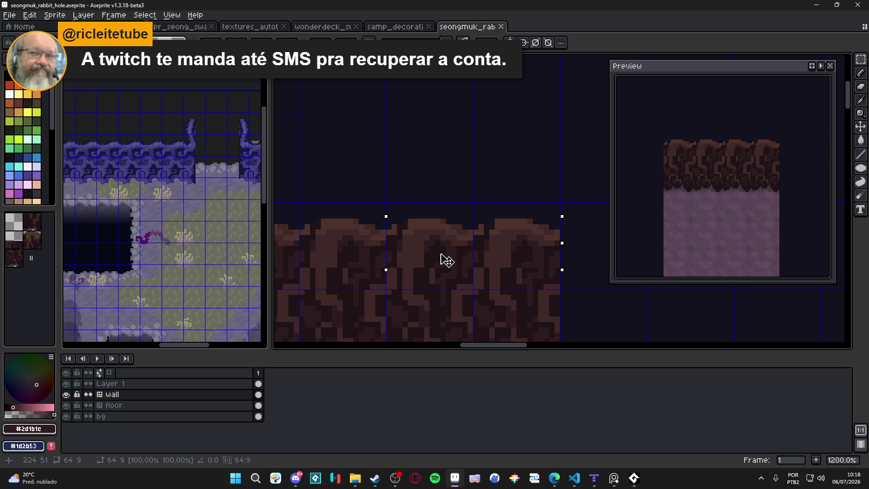
pyautogui.moveTo(448, 249); pyautogui.dragTo(449, 252)
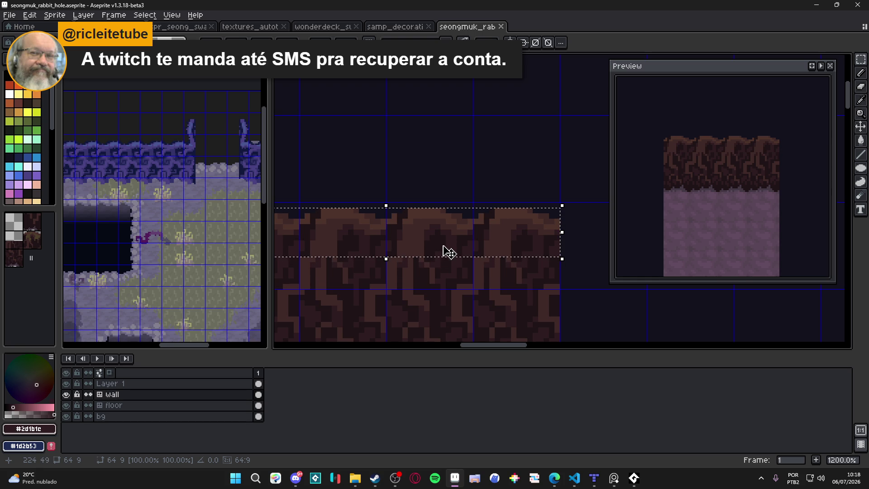
pyautogui.scroll(-2, 449, 252)
pyautogui.moveTo(438, 247); pyautogui.dragTo(489, 239)
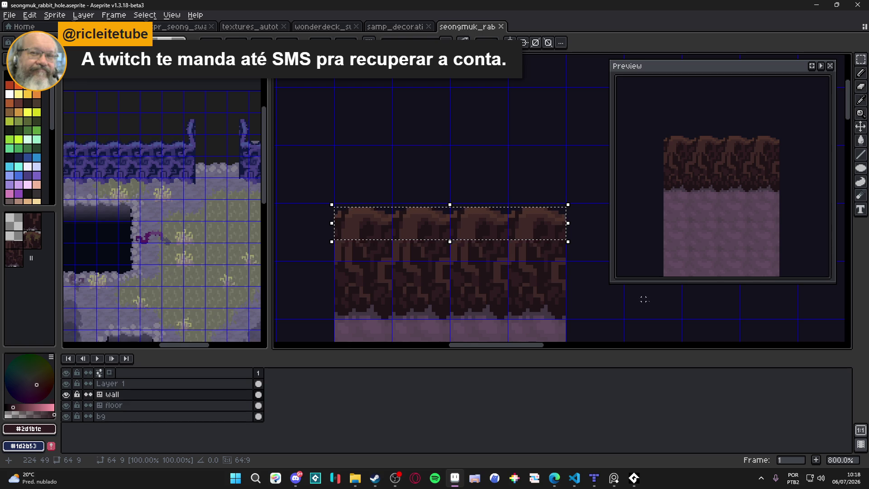
pyautogui.click(528, 289)
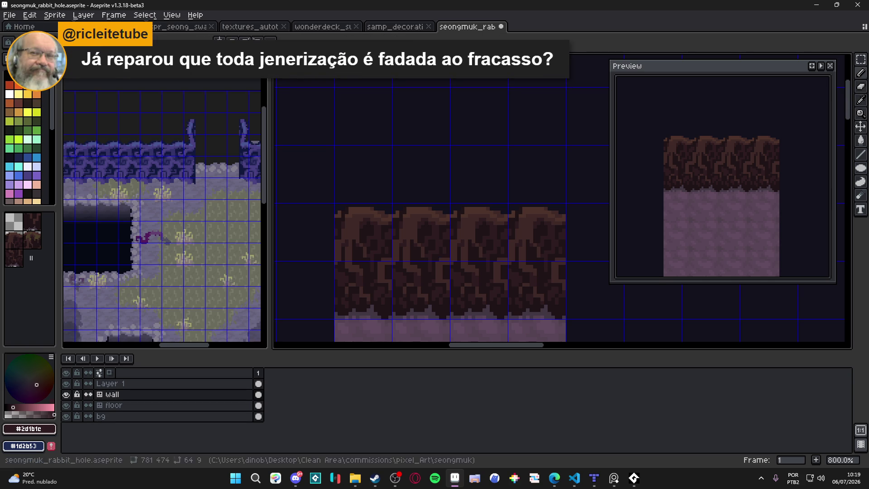
pyautogui.scroll(1, 376, 219)
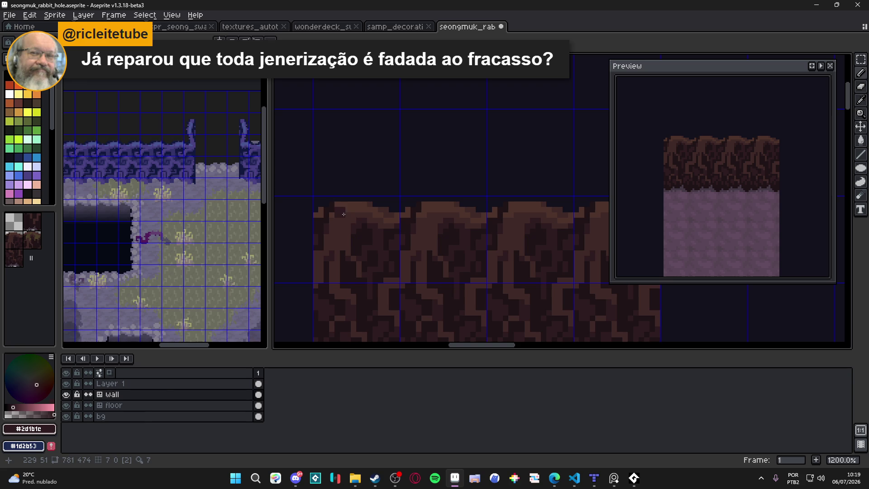
# Step: Sample the wall's dark brown, undo a stray stroke, and draw a lighter line along the top edge
pyautogui.keyDown('alt'); pyautogui.click(351, 208); pyautogui.keyUp('alt')
pyautogui.click(350, 202)
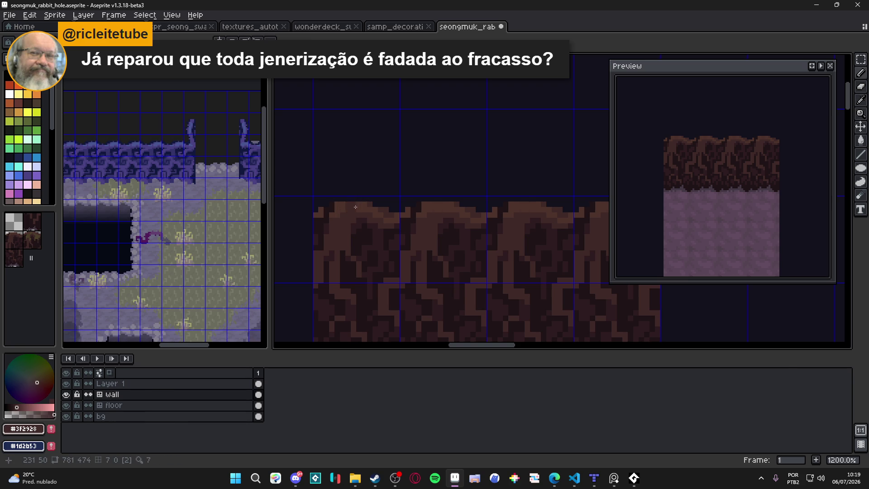
pyautogui.hotkey('ctrl', 'z')
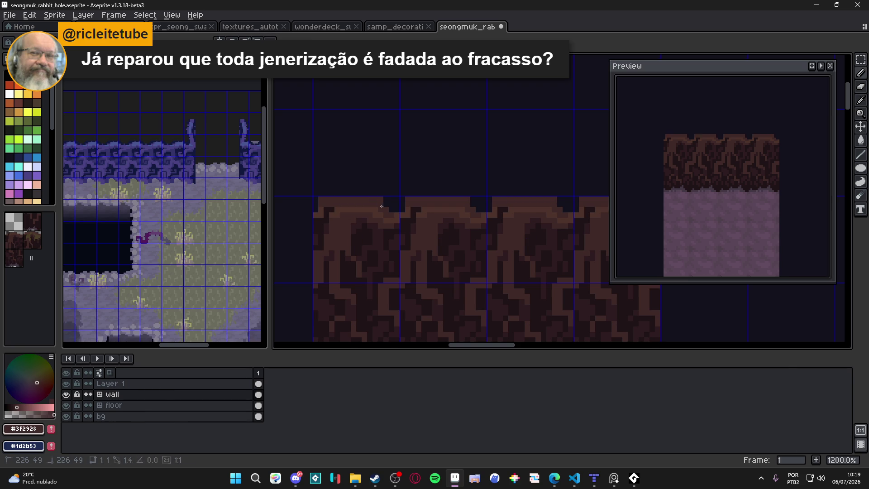
pyautogui.keyDown('shift'); pyautogui.click(396, 202); pyautogui.keyUp('shift')
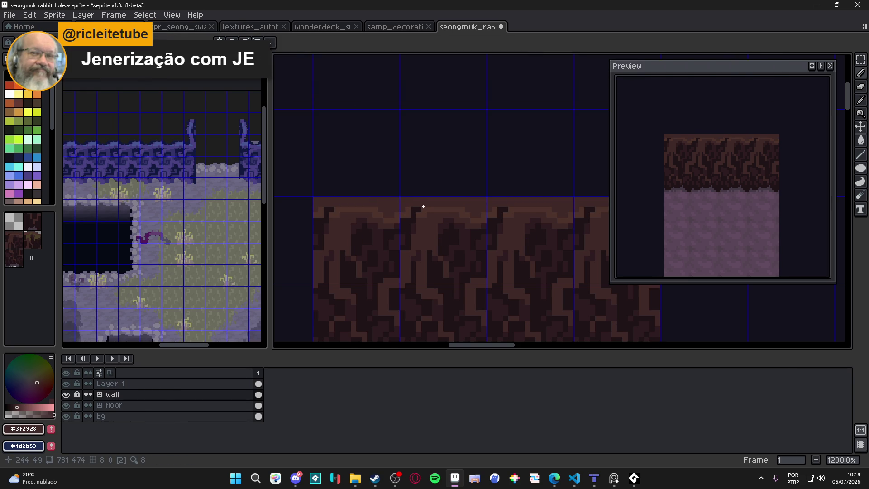
pyautogui.click(413, 210)
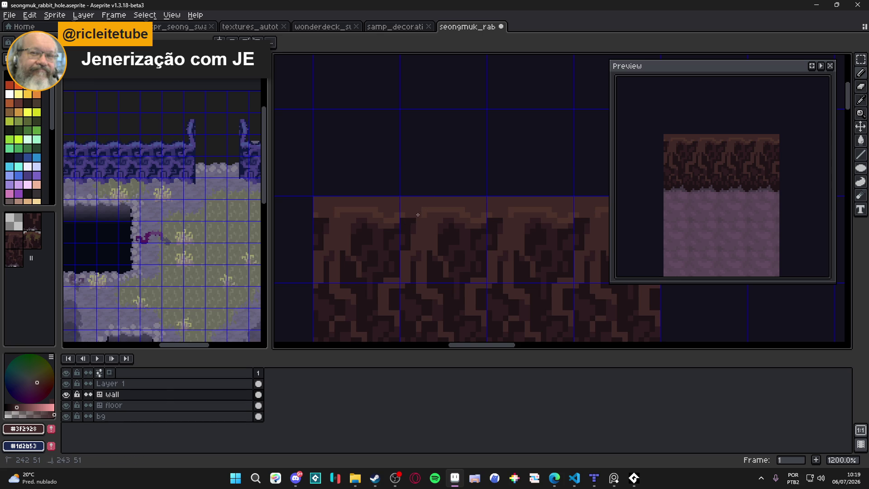
pyautogui.click(426, 210)
# Step: Add lighter brown highlight pixels and a short line across the wall top, then save
pyautogui.keyDown('alt'); pyautogui.click(428, 212); pyautogui.keyUp('alt')
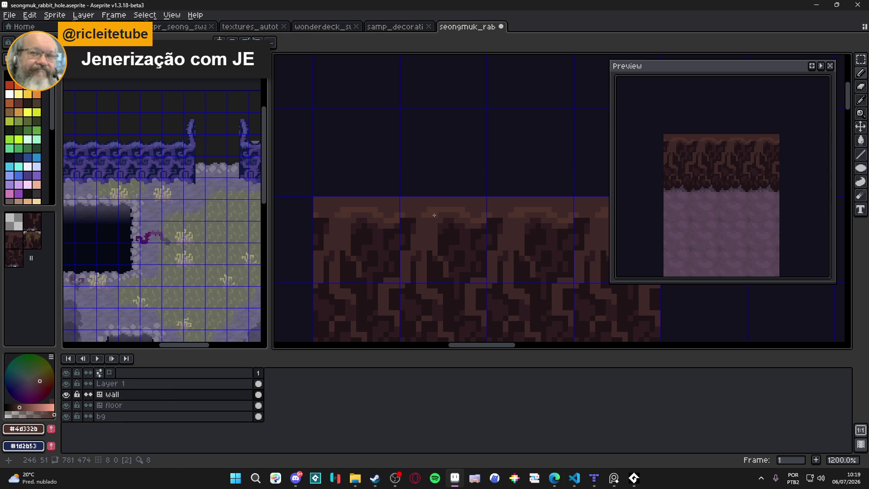
pyautogui.click(419, 220)
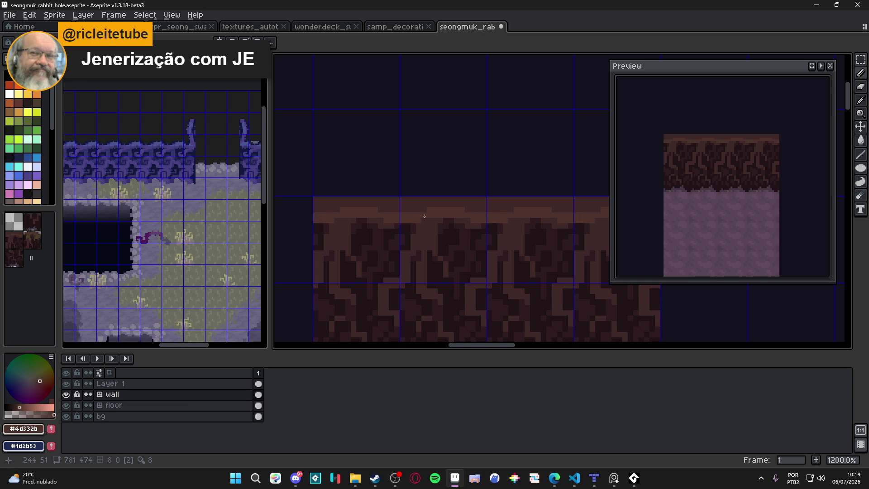
pyautogui.click(445, 204)
pyautogui.moveTo(433, 233); pyautogui.dragTo(430, 232)
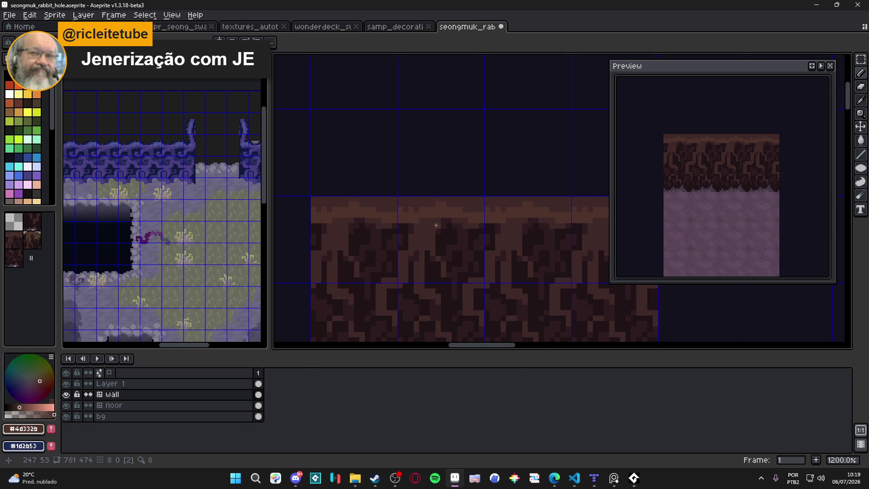
pyautogui.click(429, 227)
pyautogui.hotkey('ctrl', 's')
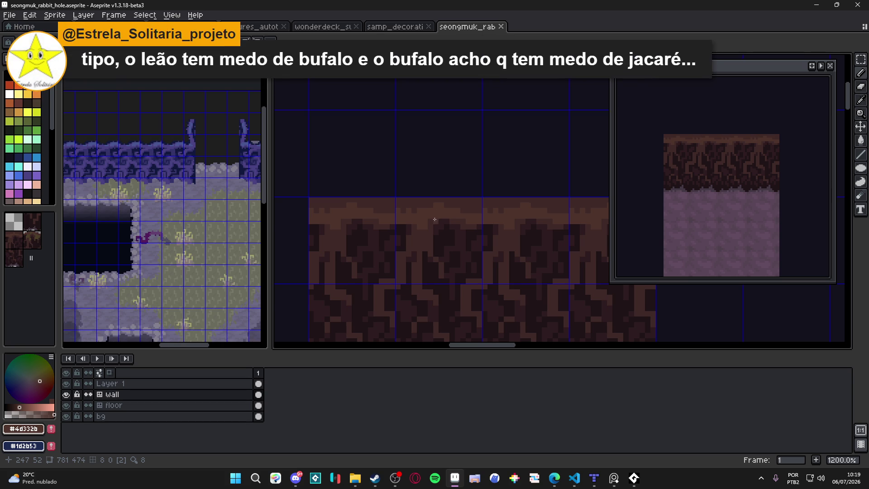
pyautogui.scroll(1, 434, 219)
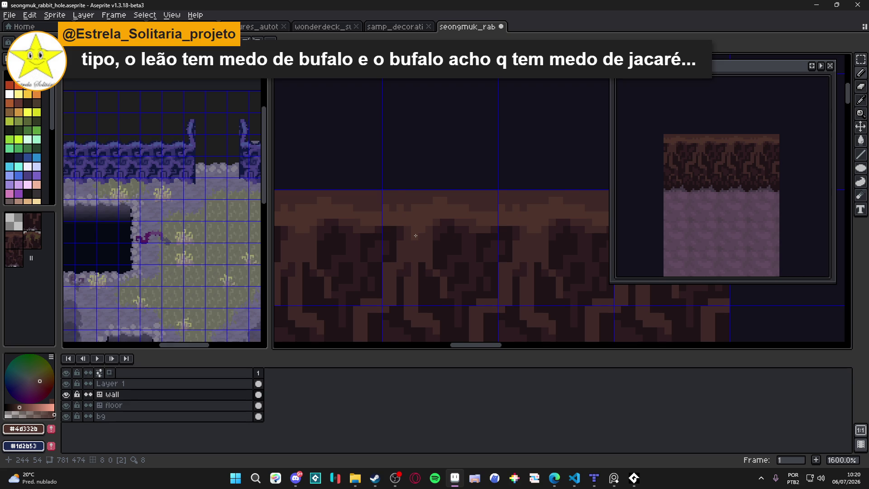
pyautogui.scroll(-1, 415, 246)
pyautogui.scroll(1, 414, 255)
# Step: Pick the darker brown #2d1b1c from the tile and save the file
pyautogui.keyDown('alt'); pyautogui.click(400, 266); pyautogui.keyUp('alt')
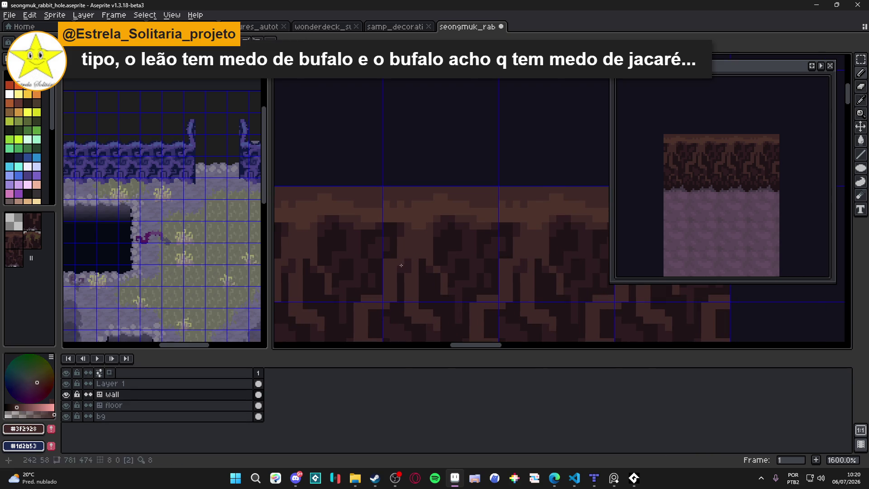
pyautogui.keyDown('alt'); pyautogui.click(387, 260); pyautogui.keyUp('alt')
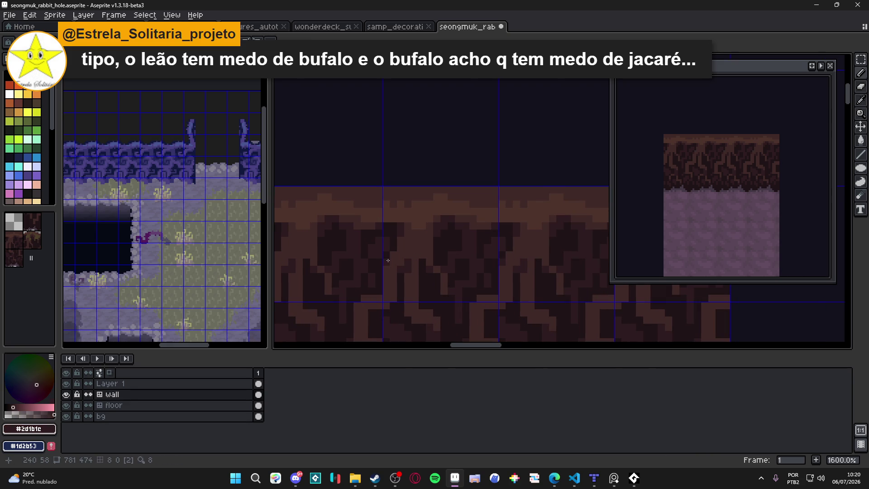
pyautogui.scroll(-2, 441, 256)
pyautogui.moveTo(440, 256); pyautogui.dragTo(439, 227)
pyautogui.hotkey('ctrl', 's')
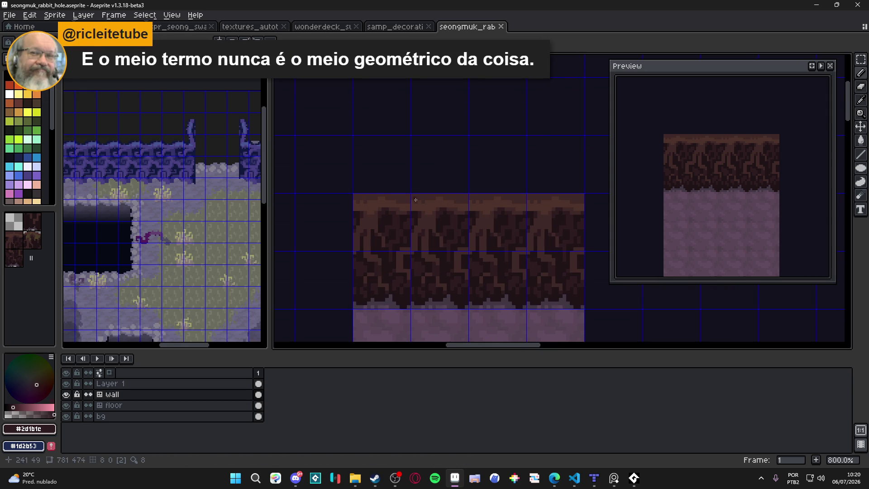
pyautogui.scroll(3, 421, 200)
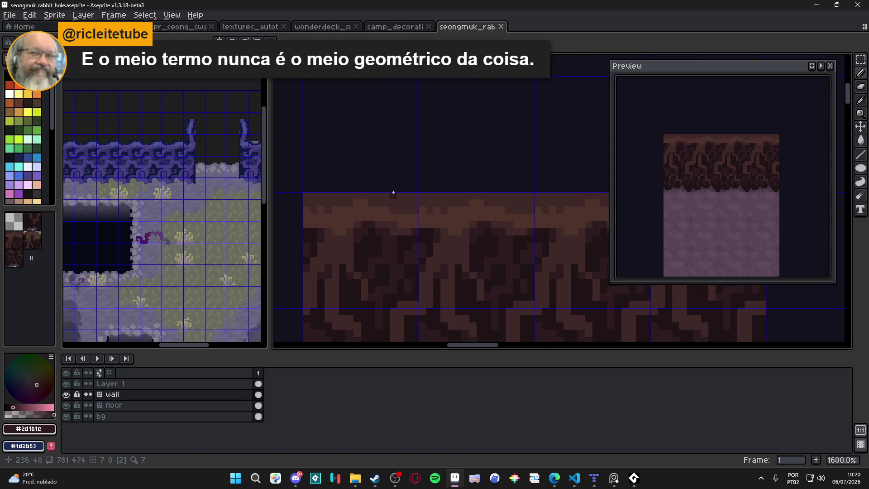
# Step: Draw a short 4x1 dark brown line on the wall's top edge and save
pyautogui.moveTo(393, 193); pyautogui.dragTo(416, 197)
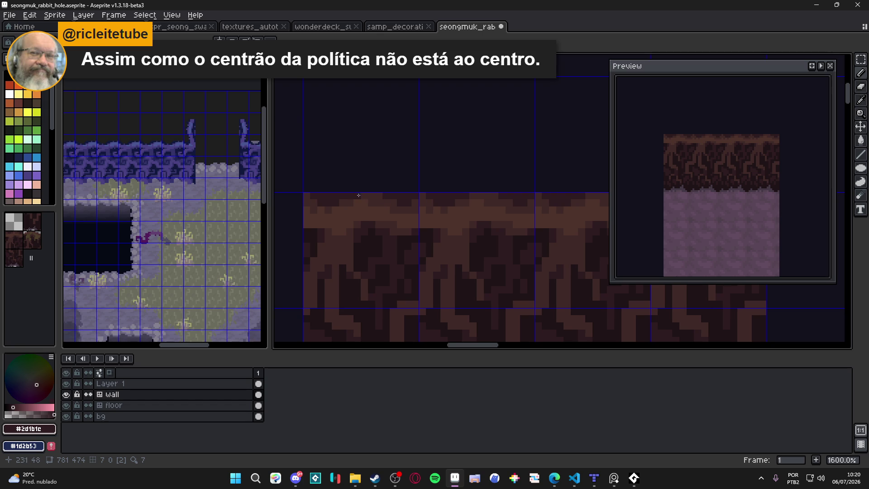
pyautogui.press('e')
pyautogui.press('b')
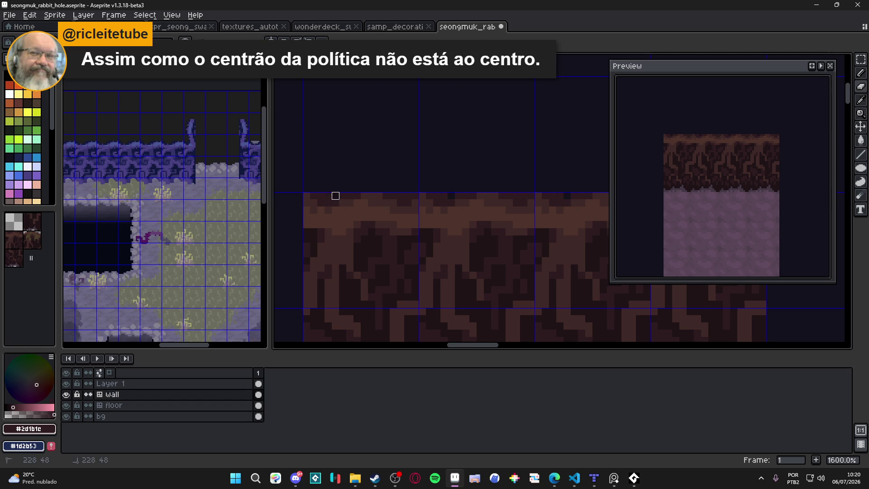
pyautogui.scroll(-1, 333, 195)
pyautogui.hotkey('ctrl', 's')
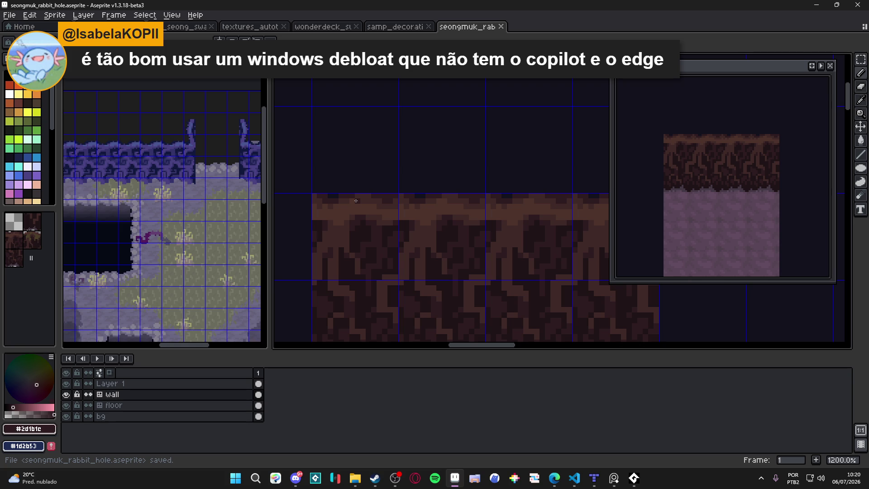
# Step: Recolour single top-edge pixels in browns #3f2928 and #2d1b1c, briefly showing tile numbers, and save
pyautogui.click(355, 201)
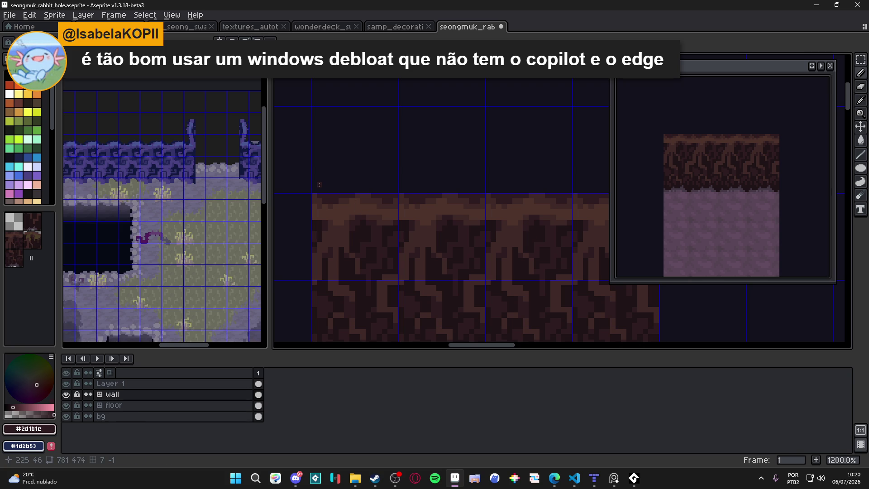
pyautogui.scroll(1, 411, 202)
pyautogui.keyDown('alt'); pyautogui.click(402, 193); pyautogui.keyUp('alt')
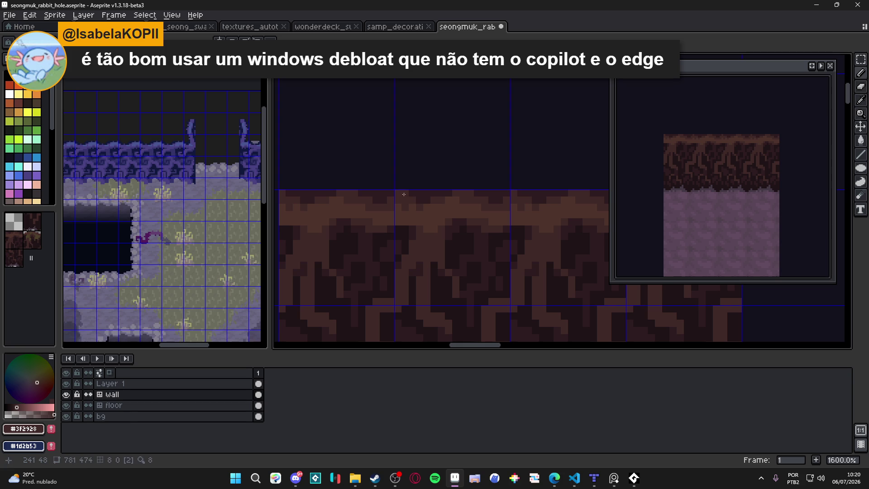
pyautogui.press('e')
pyautogui.press('Tab')
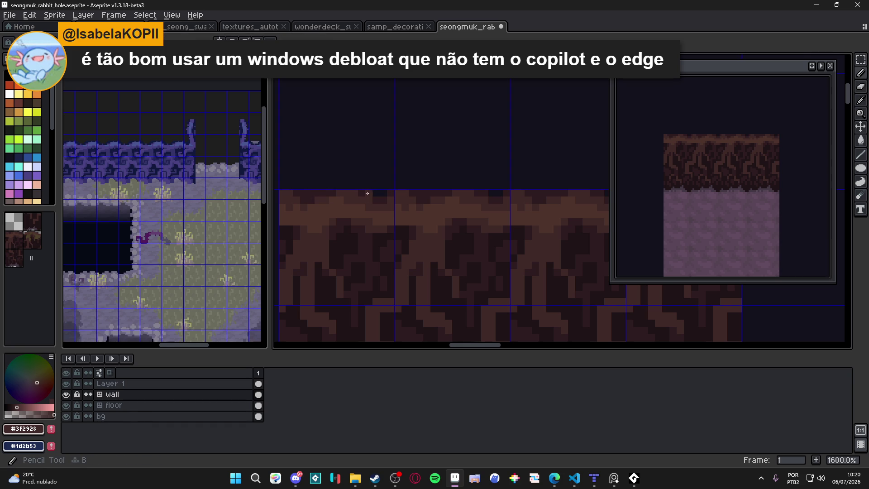
pyautogui.press('Tab')
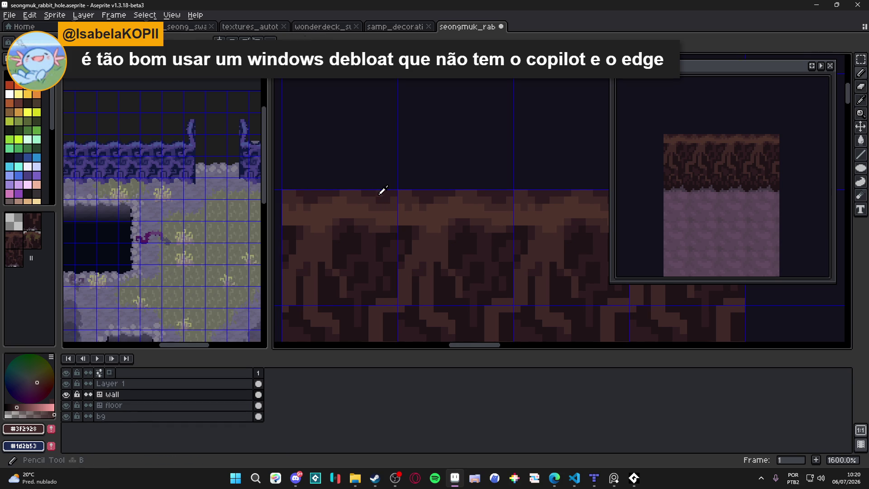
pyautogui.keyDown('alt'); pyautogui.click(370, 198); pyautogui.keyUp('alt')
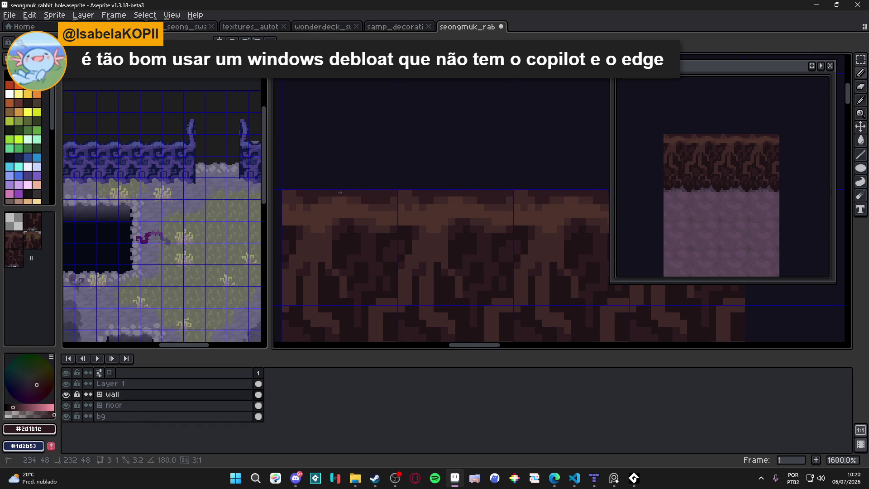
pyautogui.click(397, 191)
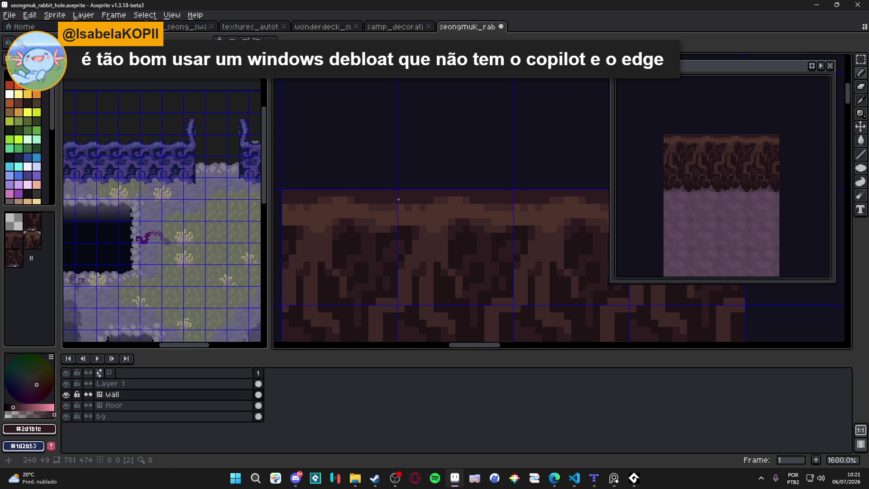
pyautogui.press('b')
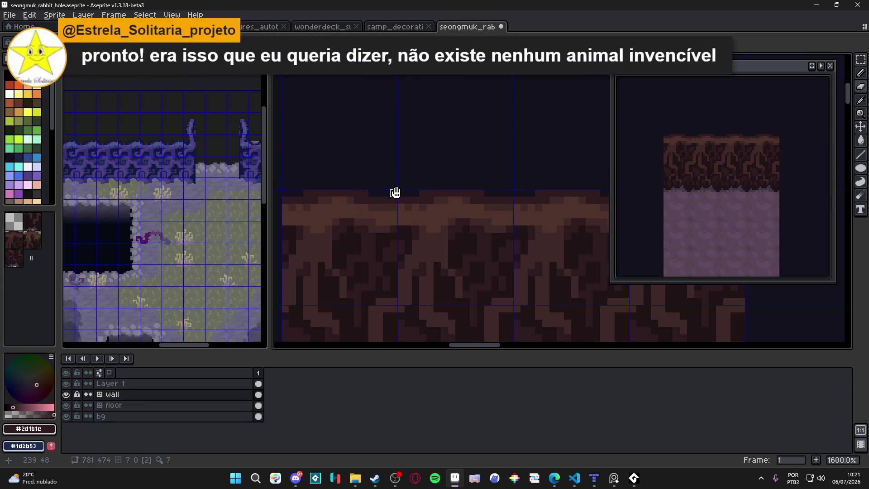
pyautogui.hotkey('ctrl', 's')
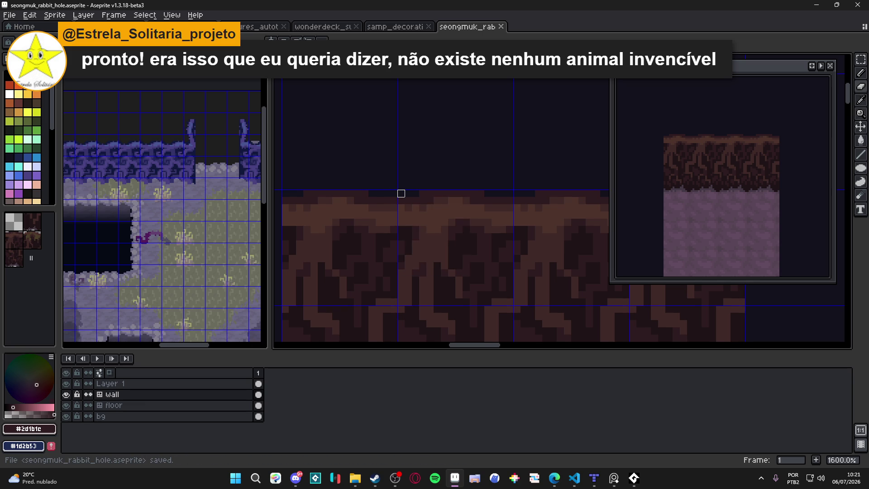
# Step: Darken and brighten a few more top-edge pixels with #3f2928 and #4d332b, then save
pyautogui.press('b')
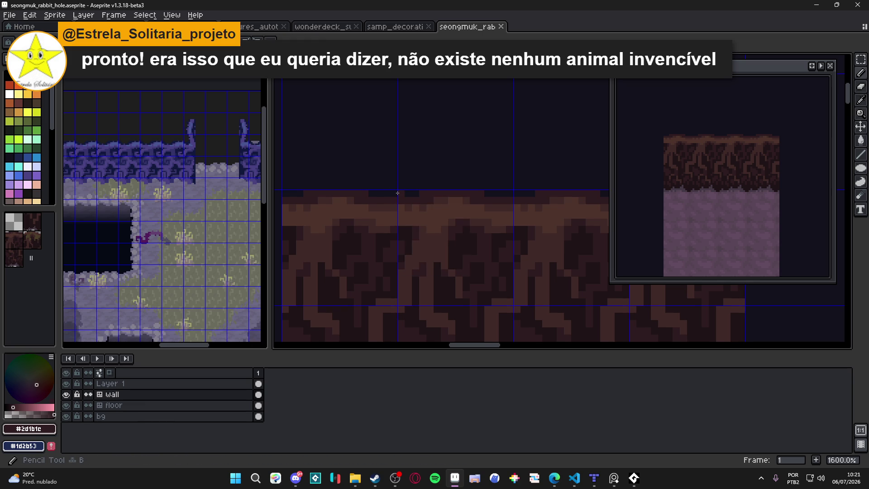
pyautogui.scroll(-1, 429, 238)
pyautogui.keyDown('alt'); pyautogui.click(429, 238); pyautogui.keyUp('alt')
pyautogui.scroll(1, 429, 238)
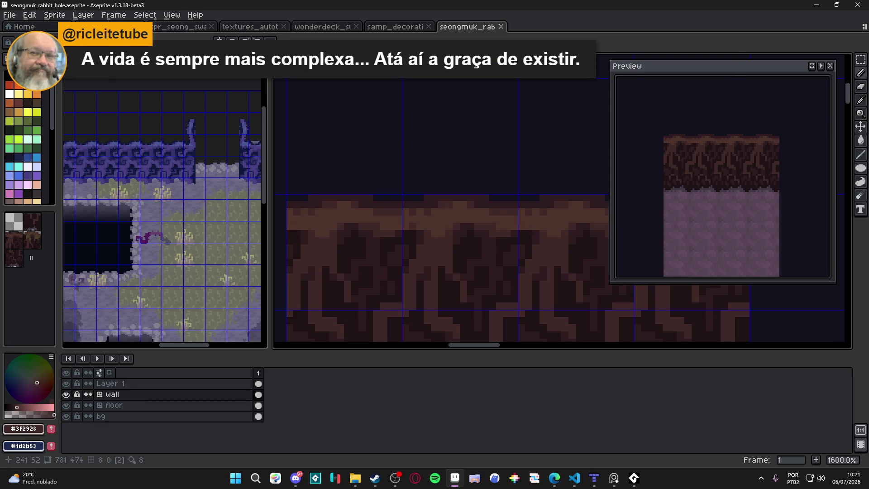
pyautogui.click(407, 224)
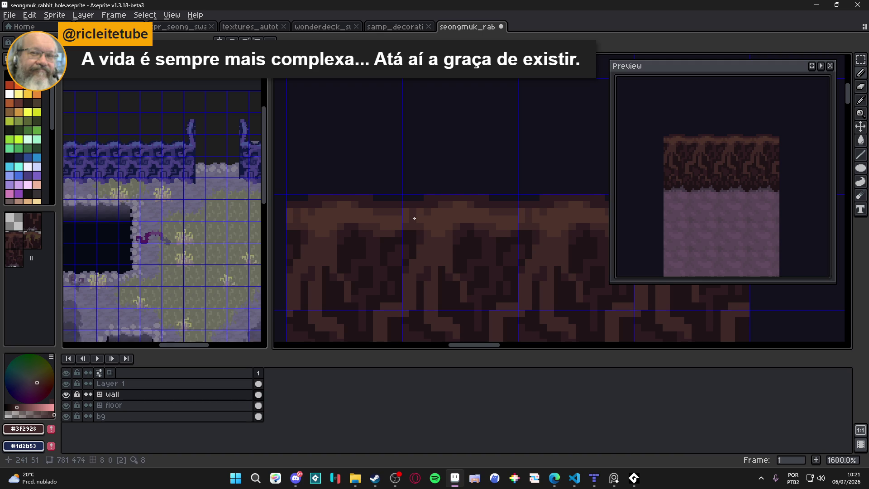
pyautogui.click(420, 217)
pyautogui.click(408, 214)
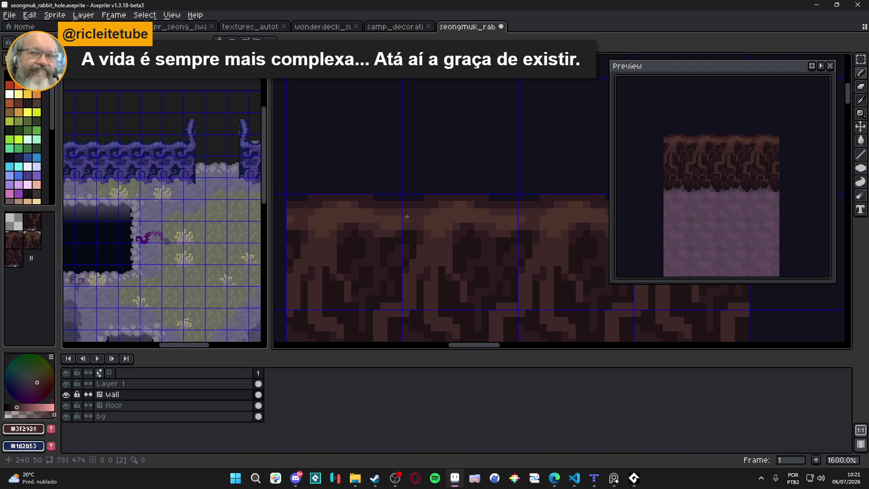
pyautogui.keyDown('alt'); pyautogui.click(410, 219); pyautogui.keyUp('alt')
pyautogui.click(419, 222)
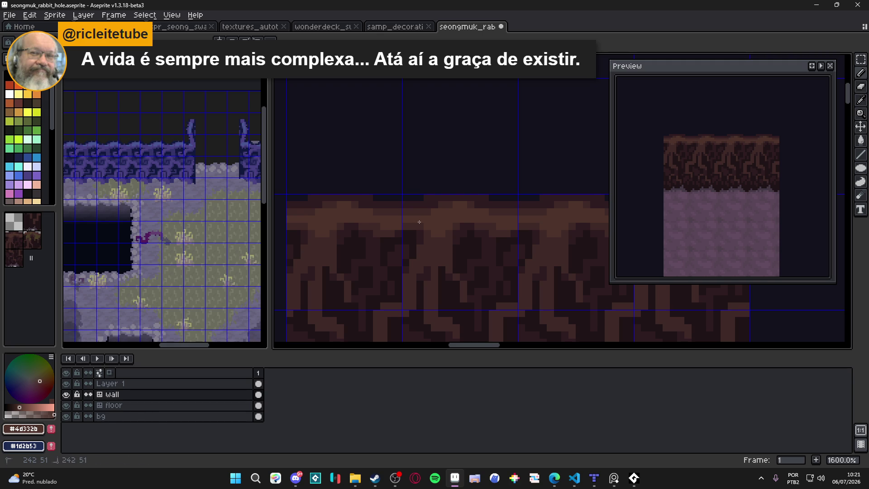
pyautogui.click(416, 225)
pyautogui.hotkey('ctrl', 's')
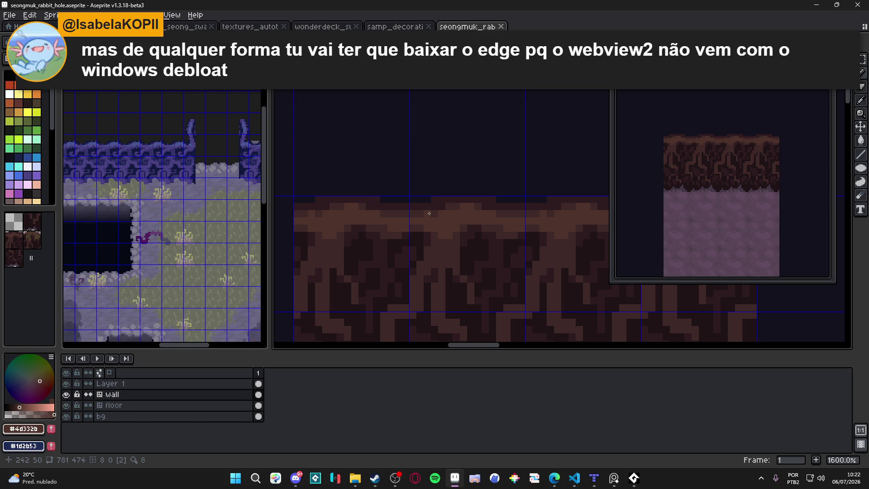
pyautogui.scroll(-1, 432, 204)
pyautogui.scroll(1, 435, 193)
# Step: Paint a near-black #14121d pixel above the top edge and sample bark browns #3f2928 and #2d1b1c
pyautogui.keyDown('alt'); pyautogui.click(438, 186); pyautogui.keyUp('alt')
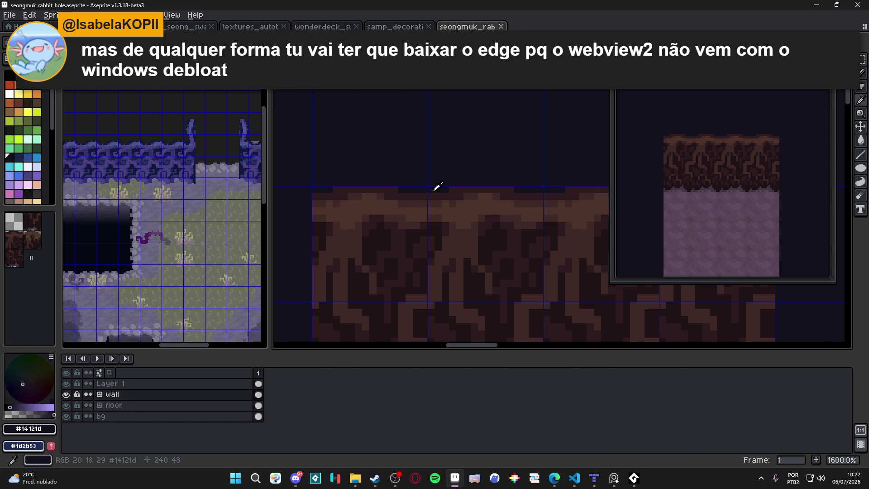
pyautogui.click(438, 197)
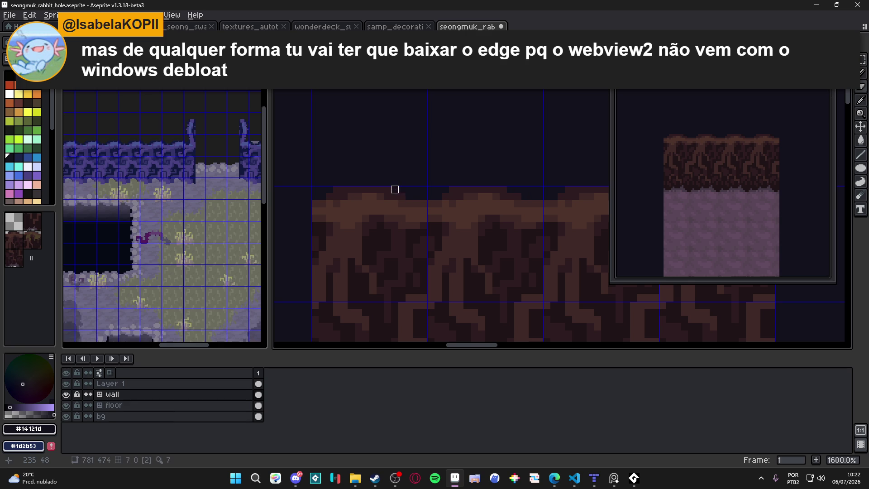
pyautogui.scroll(1, 438, 197)
pyautogui.keyDown('alt'); pyautogui.click(470, 204); pyautogui.keyUp('alt')
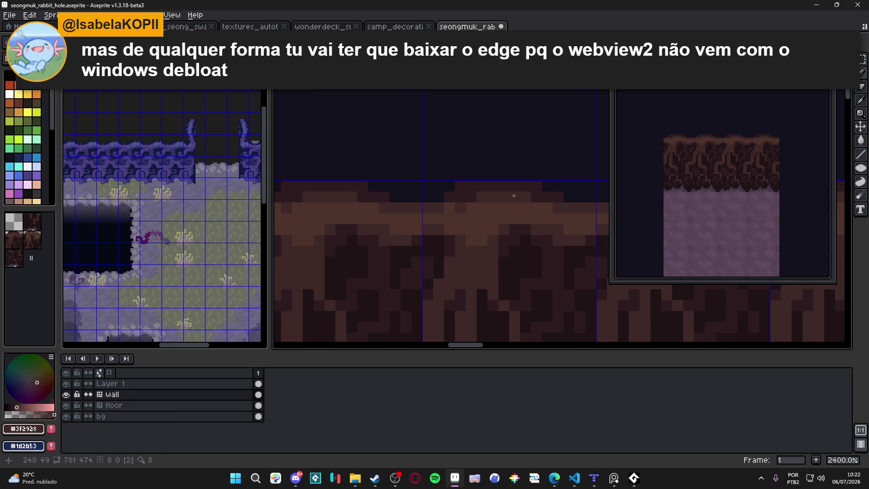
pyautogui.scroll(1, 463, 208)
pyautogui.scroll(-1, 460, 210)
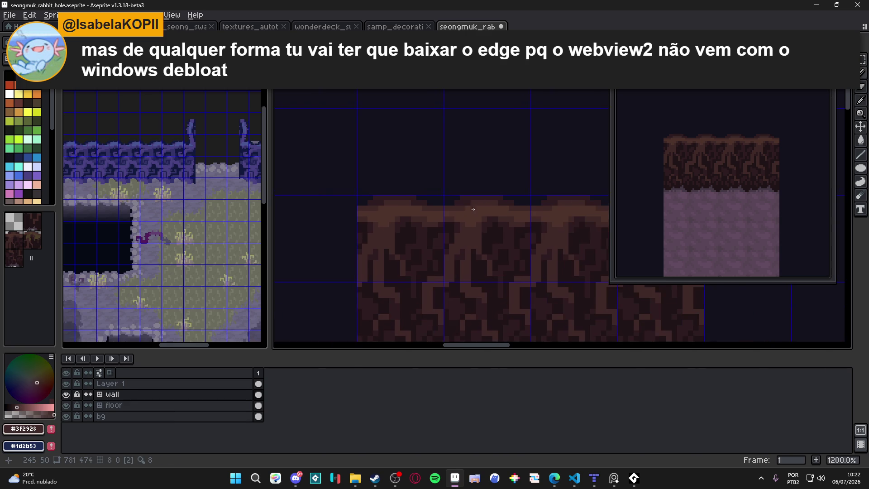
pyautogui.scroll(-1, 458, 211)
pyautogui.scroll(-1, 456, 211)
pyautogui.keyDown('alt'); pyautogui.click(453, 206); pyautogui.keyUp('alt')
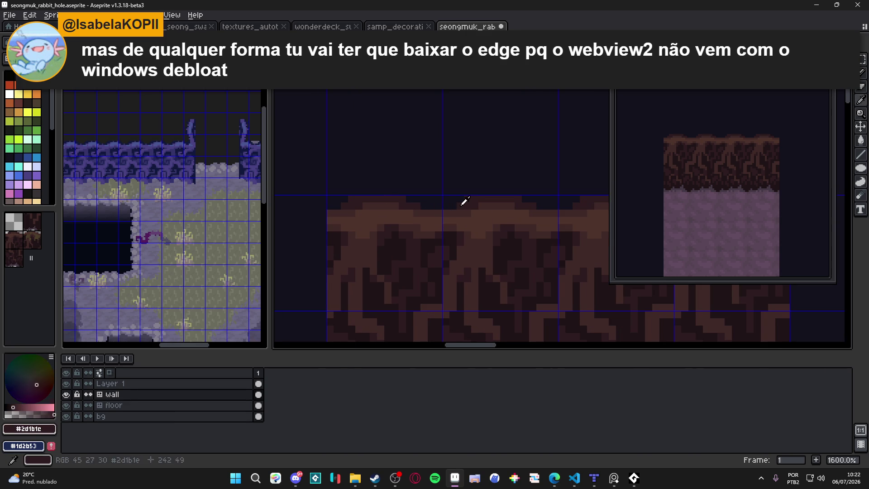
pyautogui.scroll(-2, 446, 206)
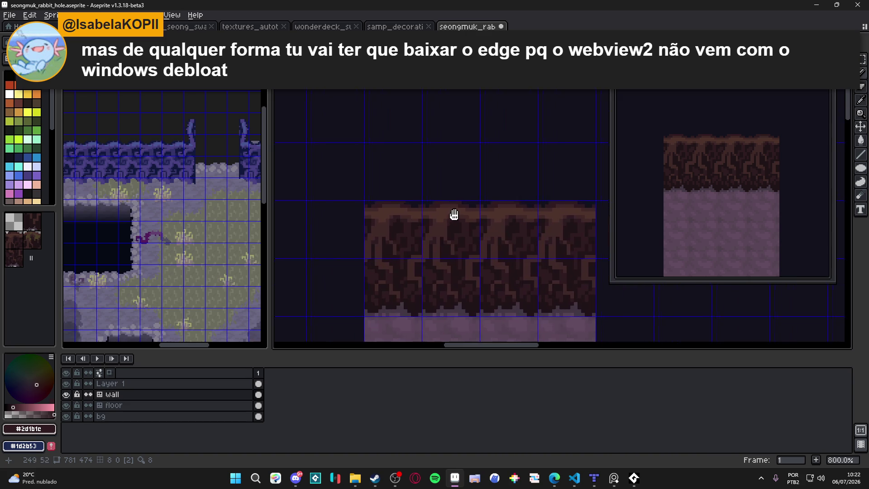
pyautogui.scroll(-2, 458, 211)
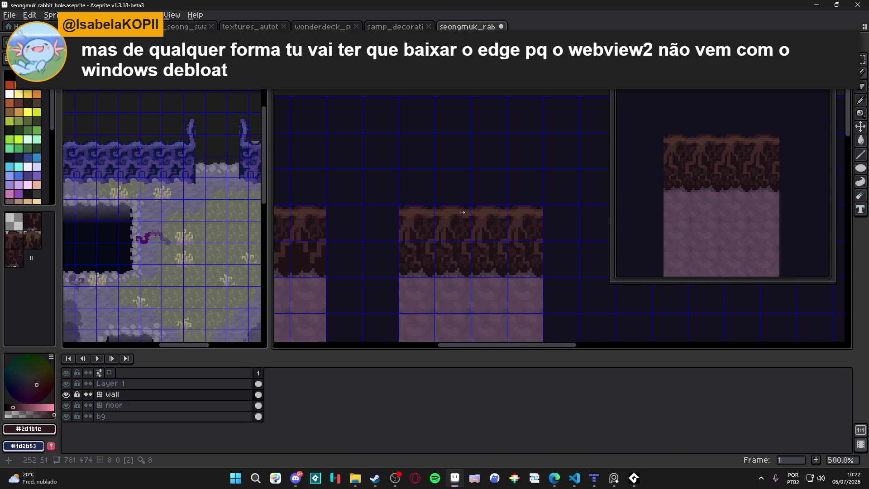
pyautogui.scroll(5, 448, 207)
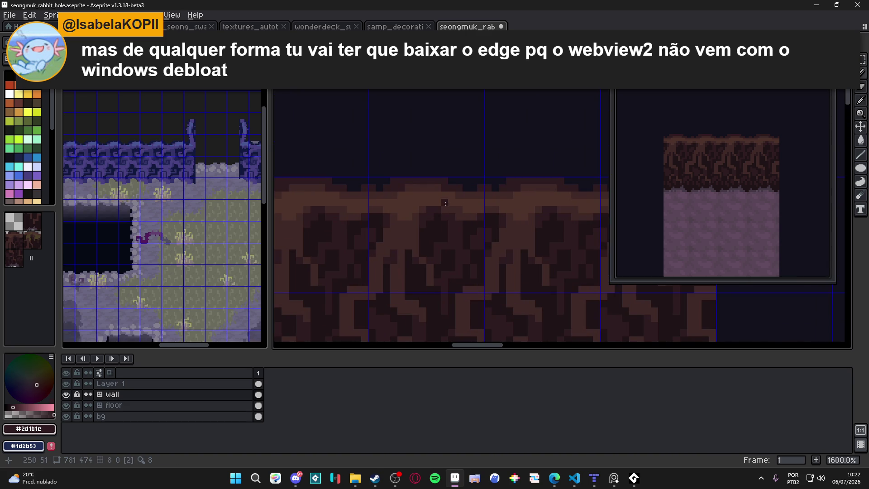
pyautogui.keyDown('alt'); pyautogui.click(450, 206); pyautogui.keyUp('alt')
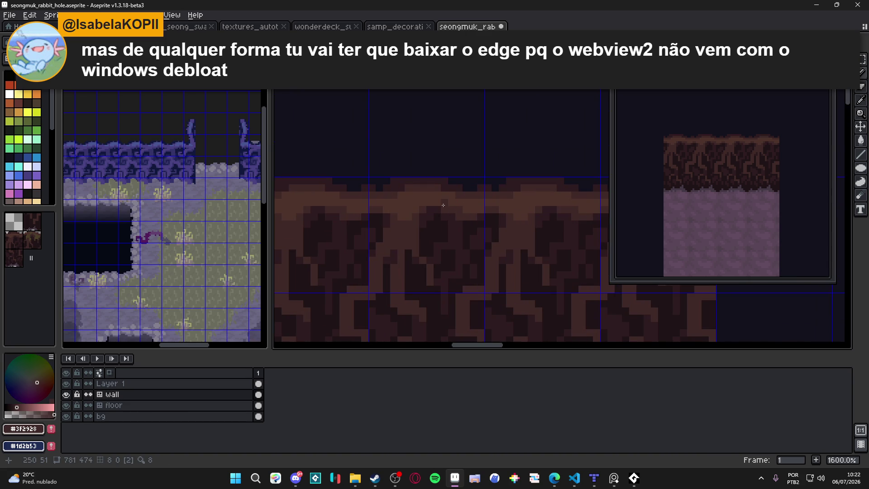
pyautogui.keyDown('alt'); pyautogui.click(457, 187); pyautogui.keyUp('alt')
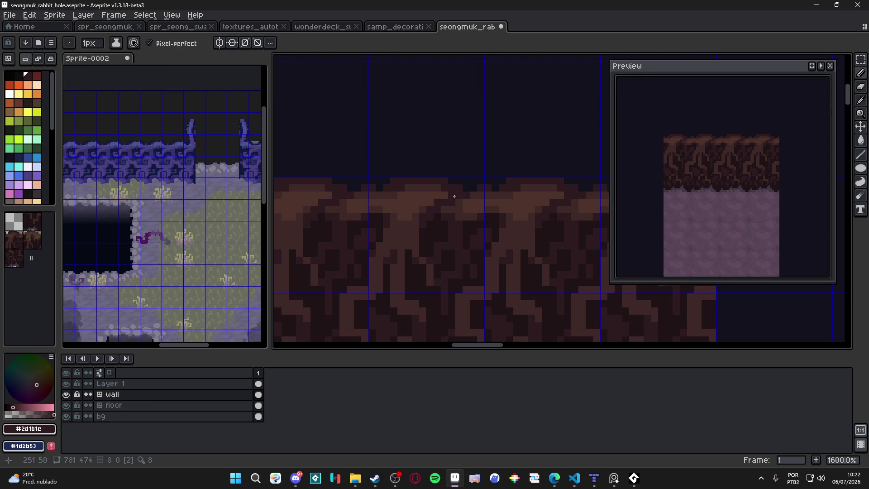
pyautogui.scroll(1, 465, 197)
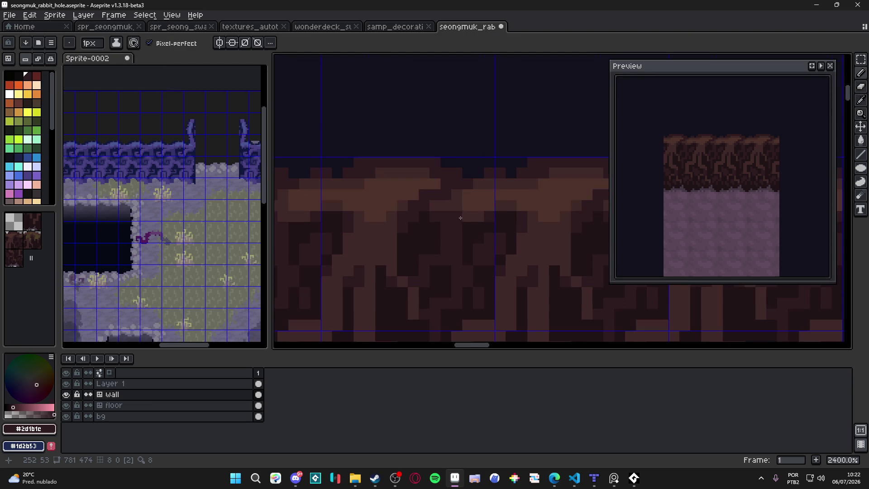
# Step: Cycle through the bark shades, settle on mid-brown #4D332B as drawing colour, and save the sprite
pyautogui.keyDown('alt'); pyautogui.click(466, 201); pyautogui.keyUp('alt')
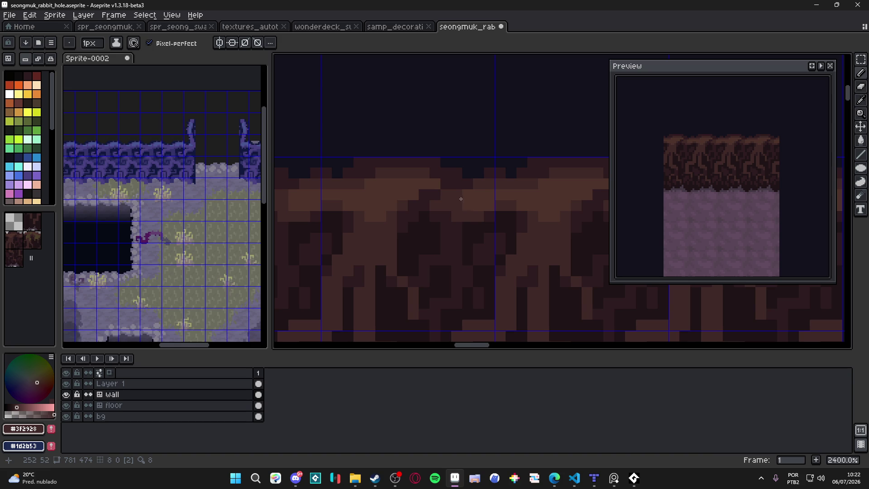
pyautogui.keyDown('alt'); pyautogui.click(460, 200); pyautogui.keyUp('alt')
pyautogui.keyDown('alt'); pyautogui.click(460, 199); pyautogui.keyUp('alt')
pyautogui.keyDown('alt'); pyautogui.click(435, 199); pyautogui.keyUp('alt')
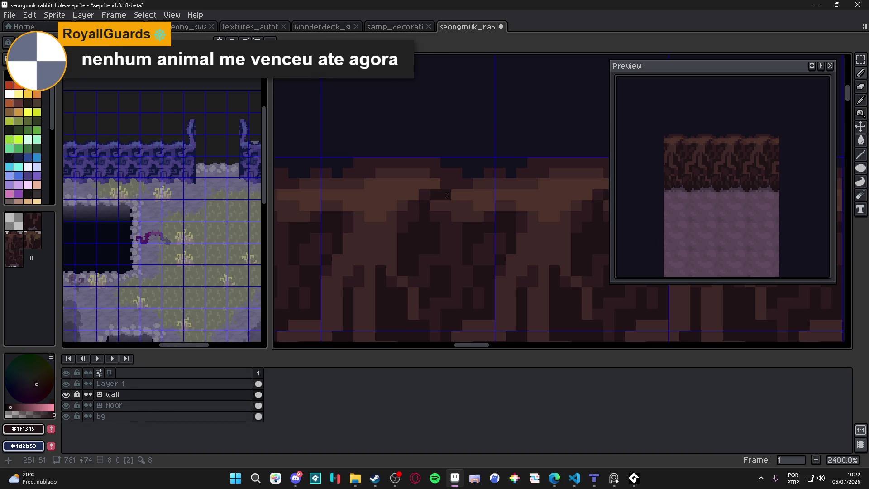
pyautogui.keyDown('alt'); pyautogui.click(442, 181); pyautogui.keyUp('alt')
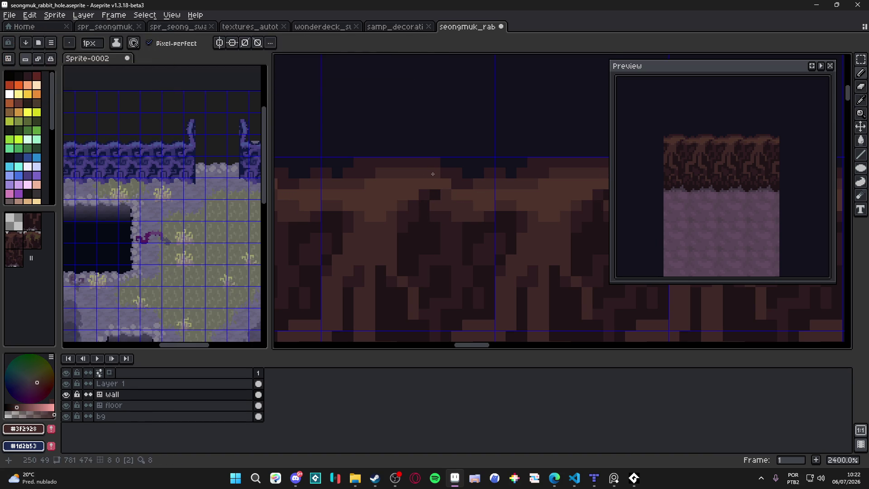
pyautogui.keyDown('alt'); pyautogui.click(414, 177); pyautogui.keyUp('alt')
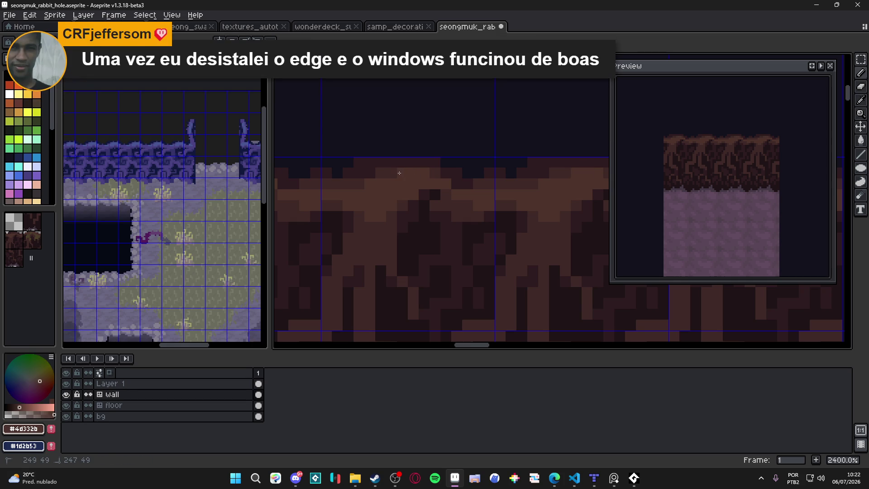
pyautogui.moveTo(422, 177)
pyautogui.mouseDown()
pyautogui.moveTo(446, 181)
pyautogui.moveTo(386, 183)
pyautogui.mouseUp()
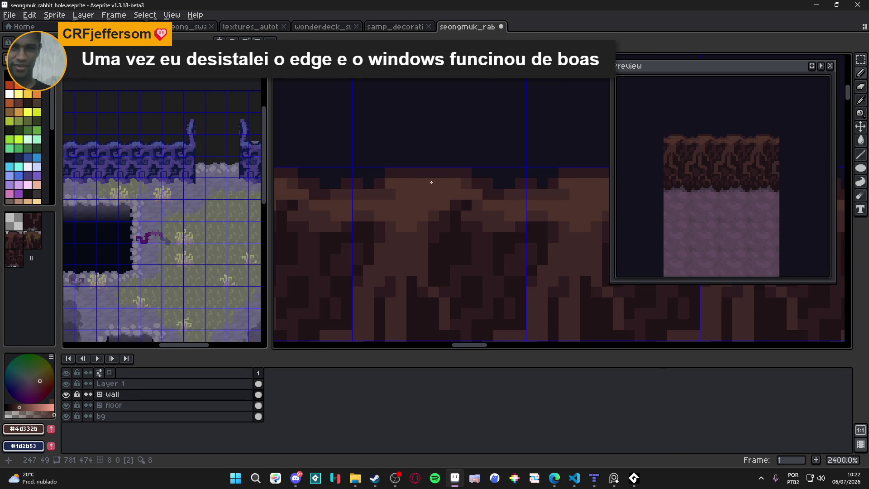
pyautogui.scroll(-1, 439, 179)
pyautogui.scroll(-2, 442, 183)
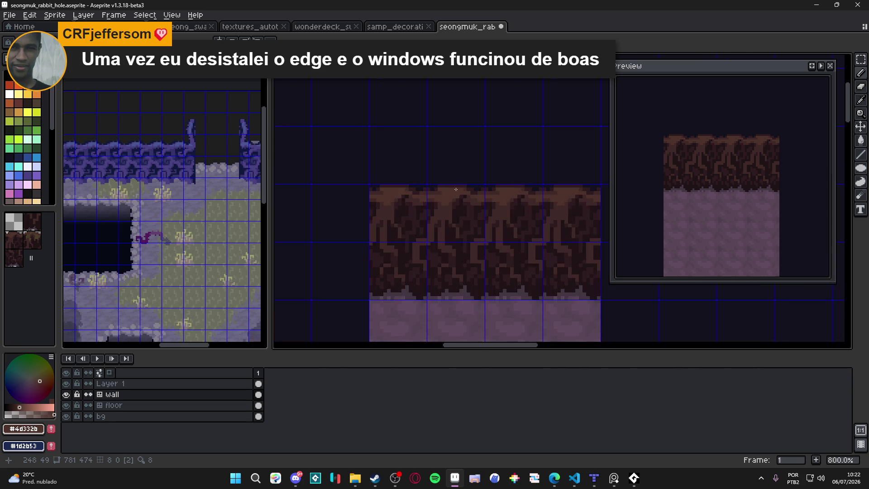
pyautogui.scroll(1, 445, 190)
pyautogui.scroll(-1, 445, 191)
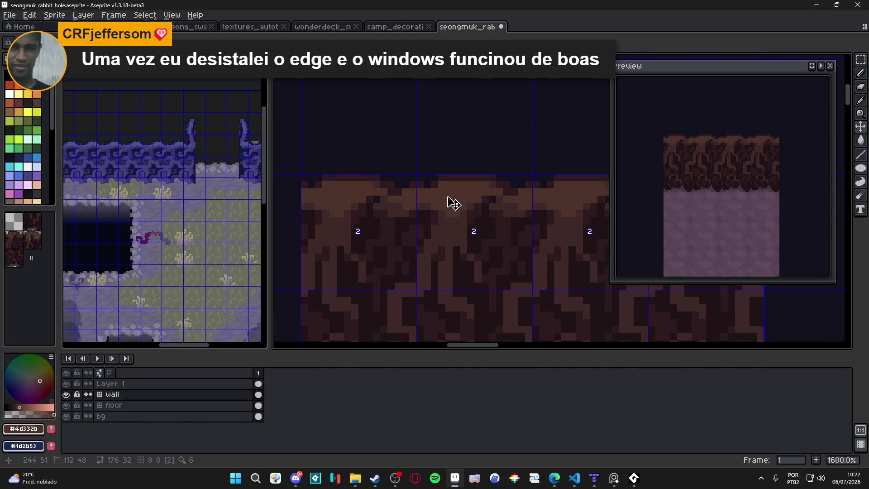
pyautogui.hotkey('ctrl', 's')
pyautogui.scroll(-1, 460, 200)
pyautogui.scroll(-2, 459, 200)
pyautogui.scroll(-1, 476, 224)
pyautogui.scroll(1, 489, 245)
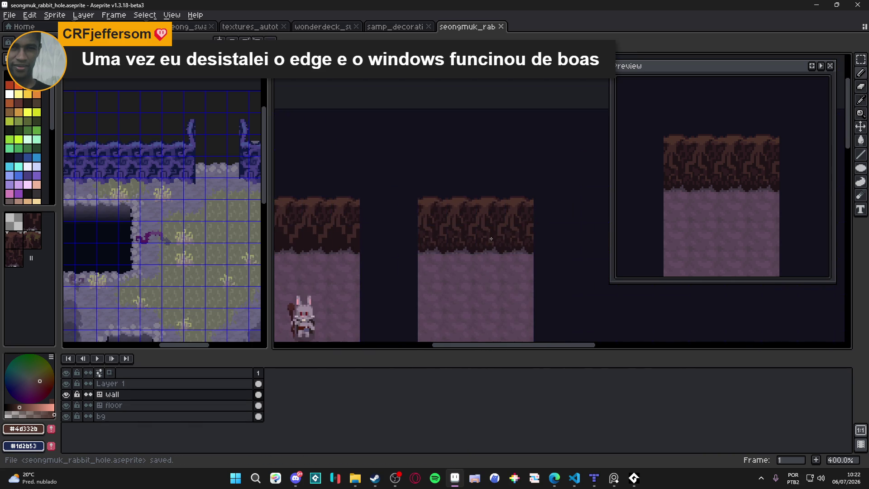
pyautogui.scroll(1, 494, 252)
pyautogui.scroll(2, 468, 242)
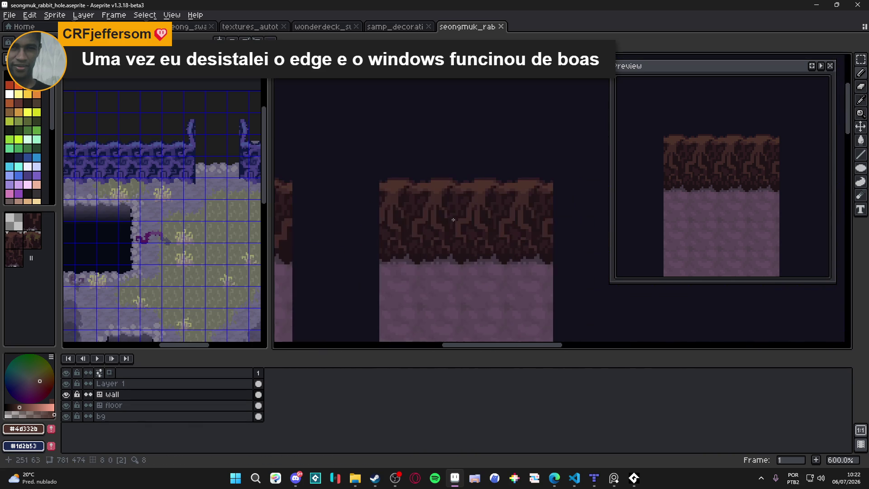
pyautogui.scroll(1, 447, 230)
pyautogui.scroll(2, 438, 214)
pyautogui.scroll(1, 422, 186)
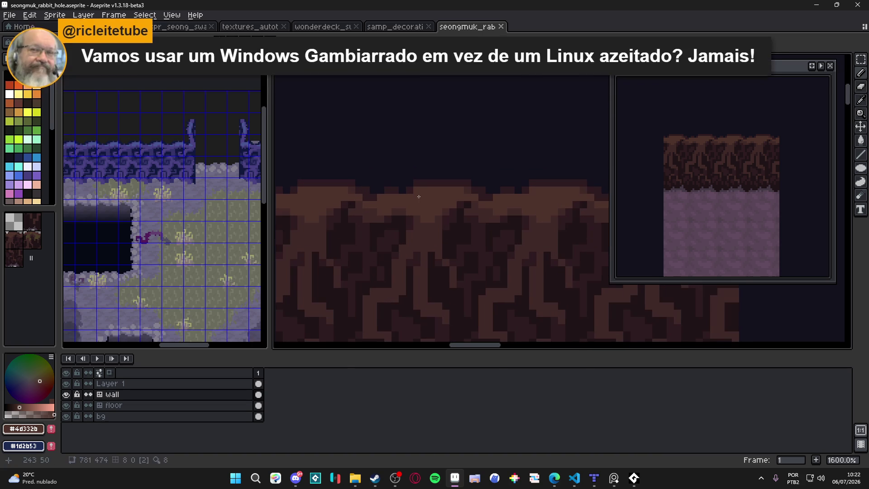
# Step: Add a few #2d1b1c brown pixels along the wall tile's top edge and save
pyautogui.keyDown('alt'); pyautogui.click(415, 186); pyautogui.keyUp('alt')
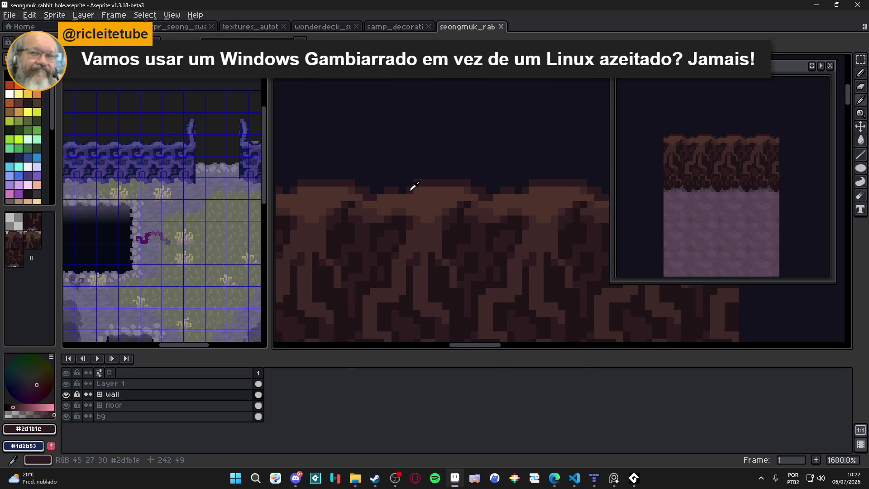
pyautogui.click(381, 191)
pyautogui.click(359, 182)
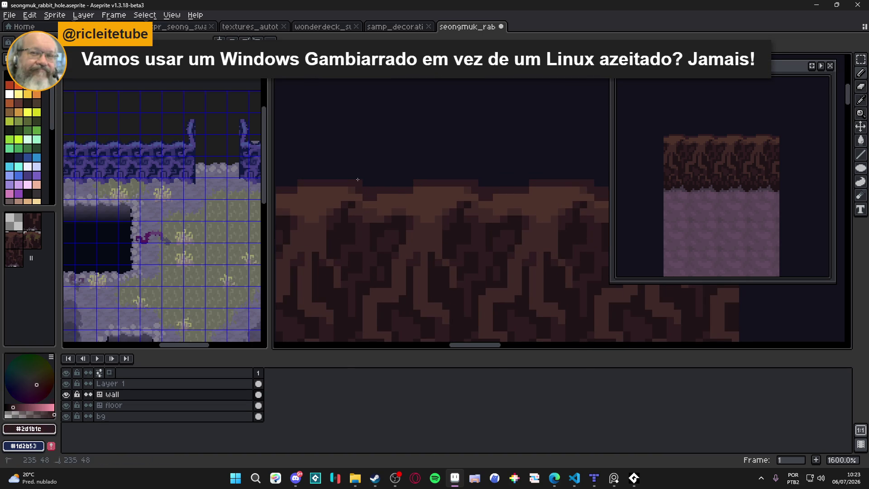
pyautogui.scroll(-2, 431, 197)
pyautogui.hotkey('ctrl', 's')
pyautogui.scroll(-1, 475, 194)
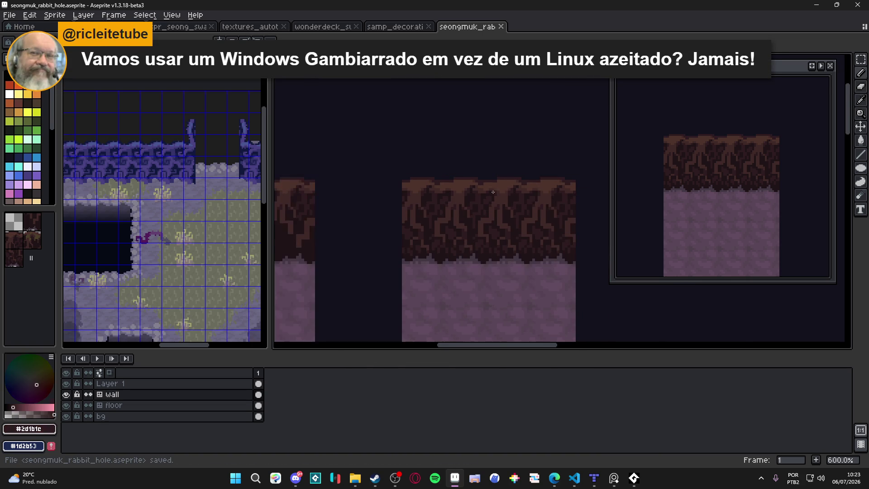
pyautogui.scroll(-1, 505, 194)
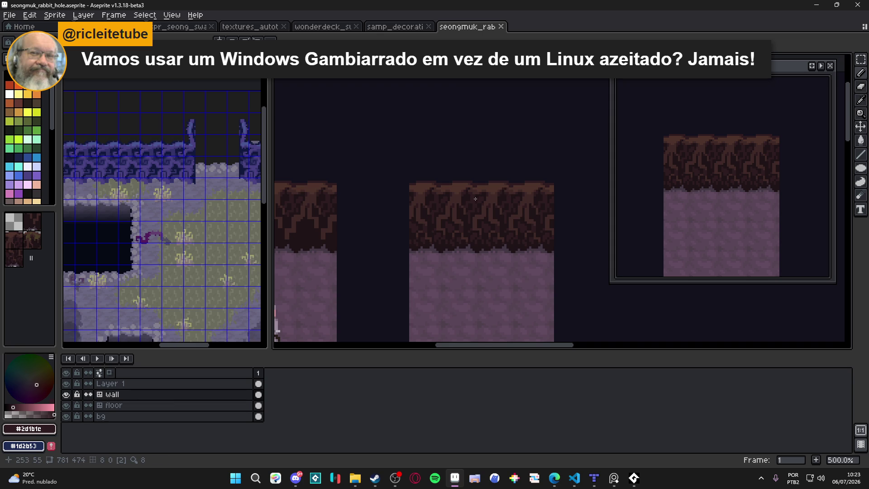
pyautogui.scroll(3, 475, 198)
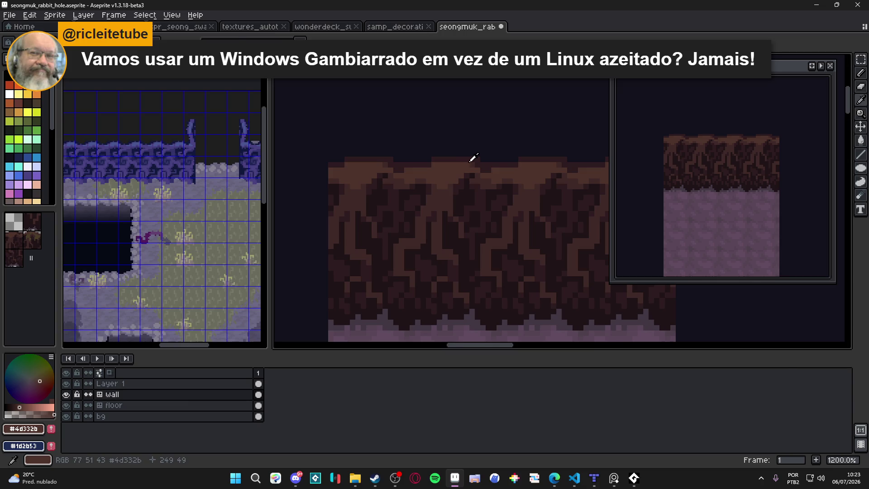
# Step: Save the rabbit hole file again after checking the tiling, then leave Aseprite
pyautogui.press('space')
pyautogui.hotkey('ctrl', 's')
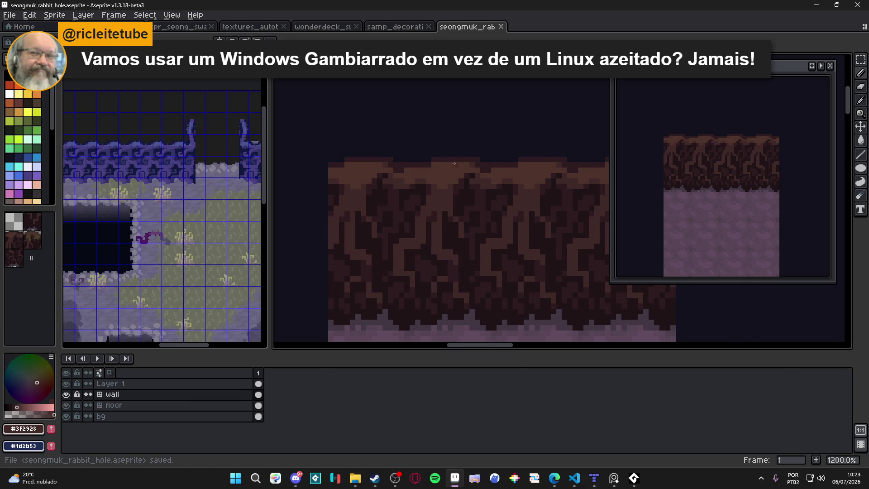
pyautogui.scroll(1, 438, 171)
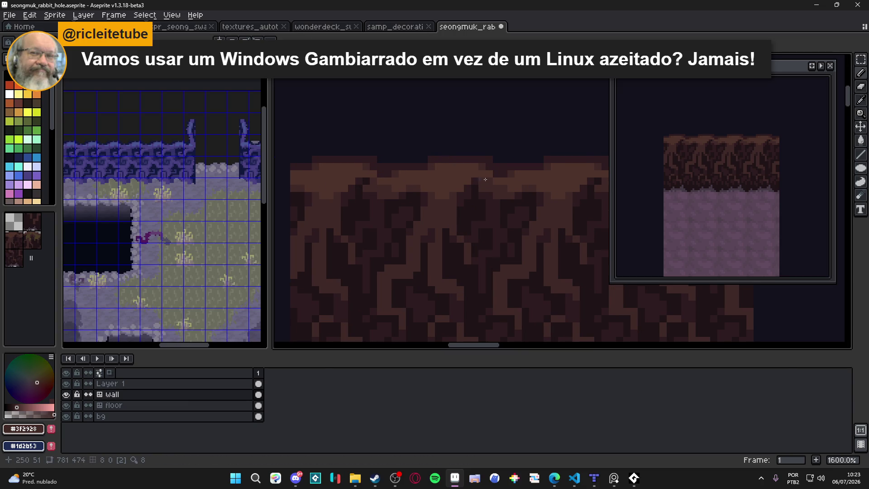
pyautogui.scroll(-1, 476, 180)
pyautogui.hotkey('ctrl', 's')
pyautogui.scroll(-2, 493, 183)
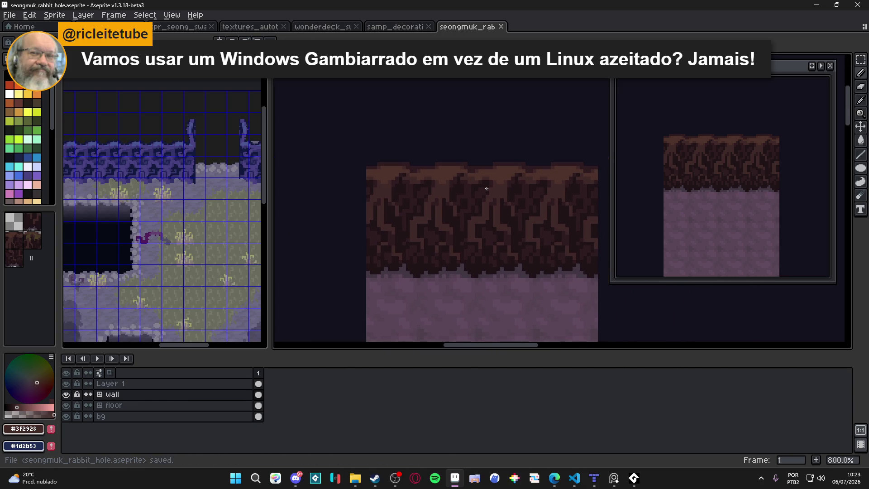
pyautogui.scroll(-1, 500, 206)
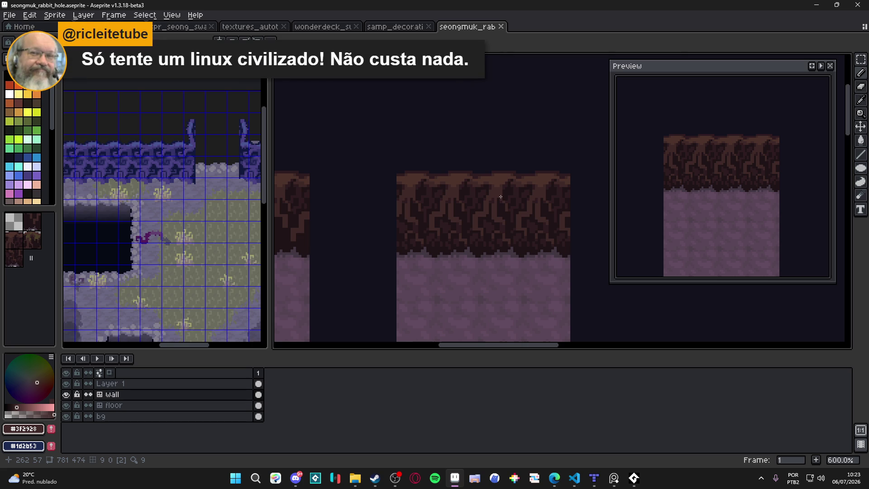
pyautogui.click(614, 479)
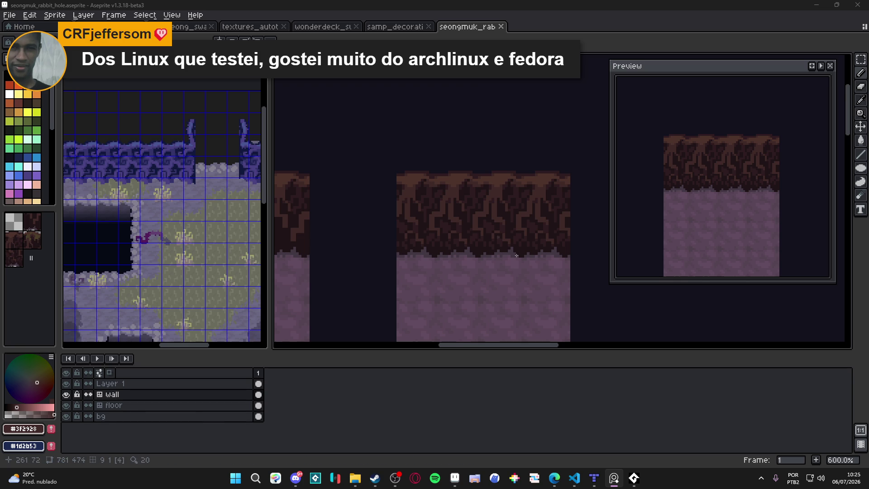
pyautogui.scroll(2, 513, 230)
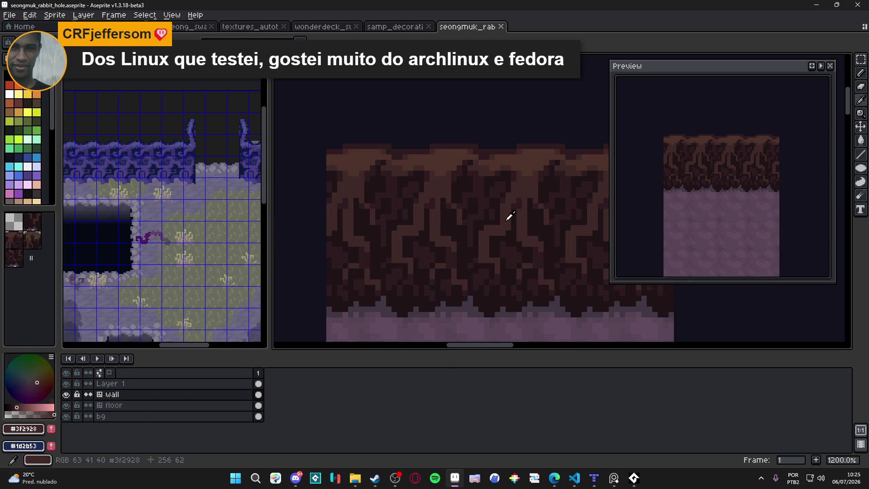
pyautogui.scroll(1, 461, 189)
# Step: Make a small wall tile edit, centre both tiles beside the rabbit, and save
pyautogui.click(459, 193)
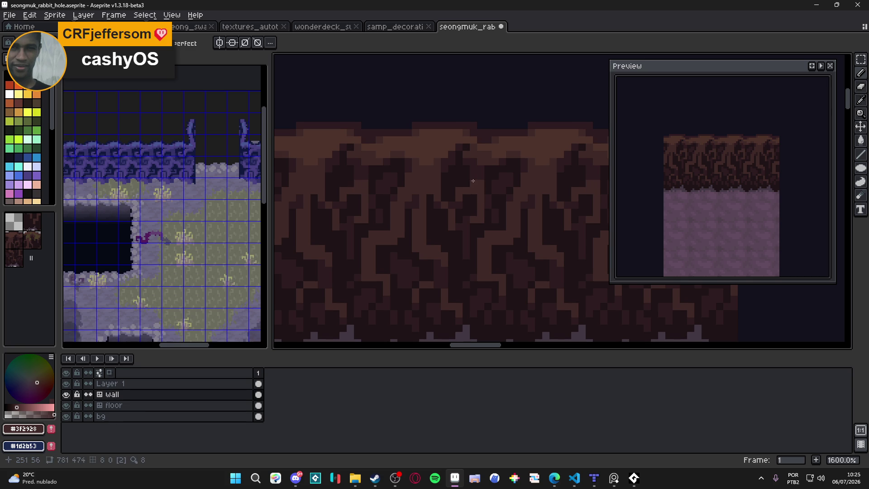
pyautogui.scroll(-4, 472, 177)
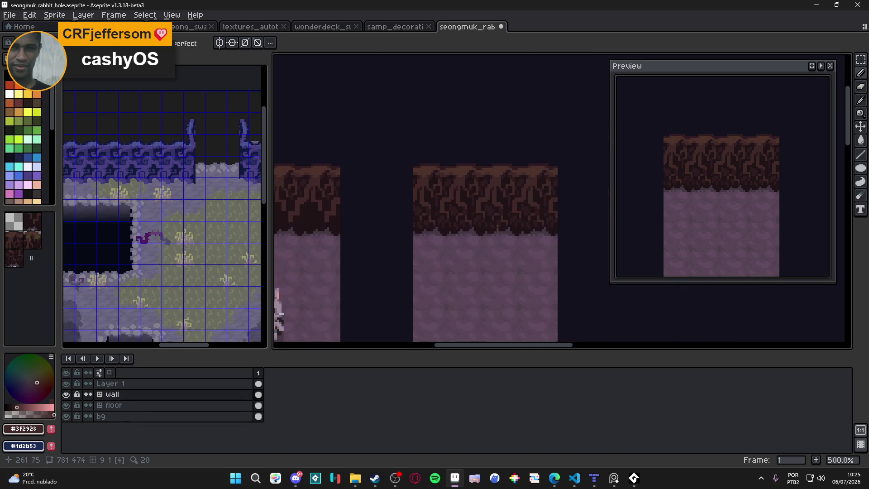
pyautogui.hotkey('ctrl', 's')
pyautogui.scroll(3, 502, 241)
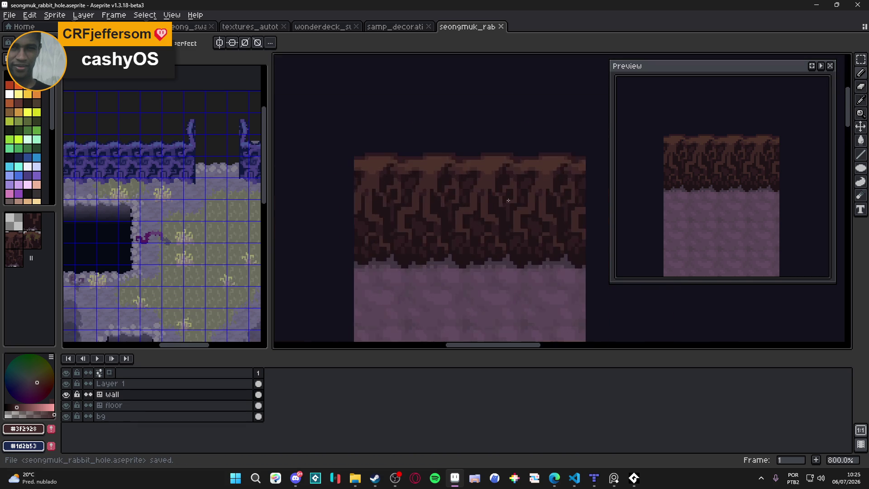
pyautogui.scroll(3, 503, 218)
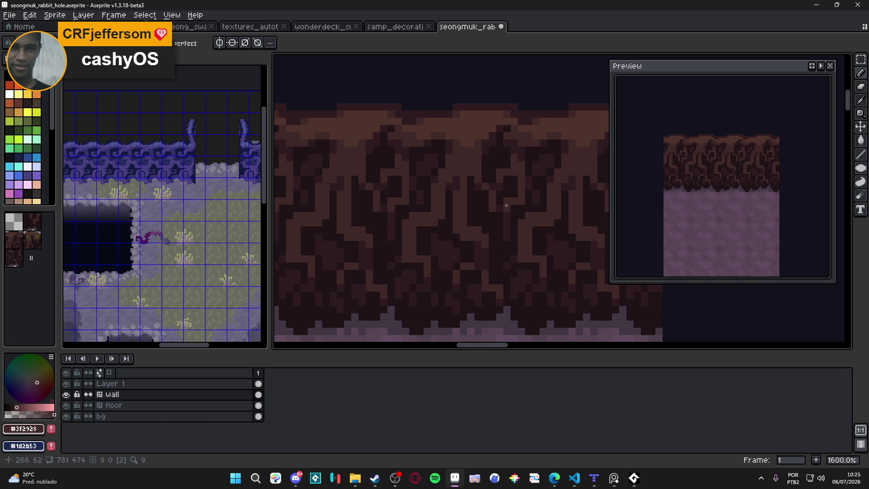
pyautogui.scroll(-3, 506, 205)
pyautogui.scroll(-1, 488, 207)
pyautogui.scroll(-1, 473, 211)
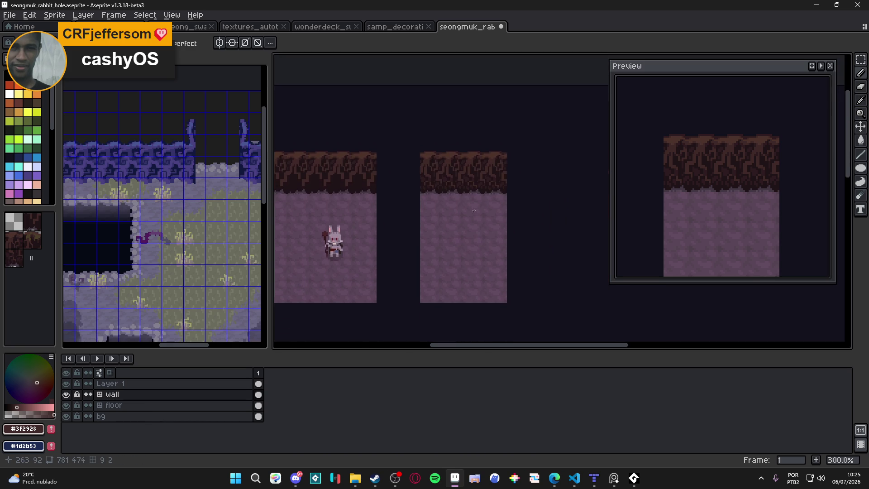
pyautogui.moveTo(408, 233); pyautogui.dragTo(460, 235)
pyautogui.hotkey('ctrl', 's')
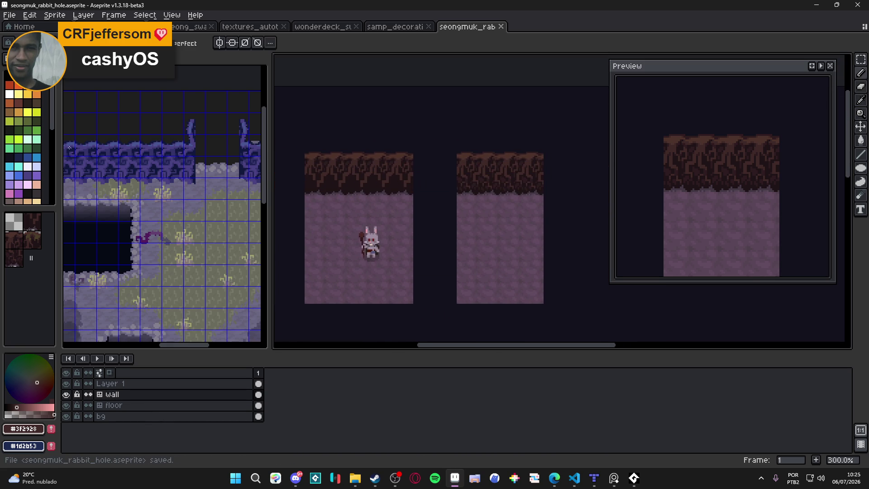
# Step: Show tile previews, sample a canvas colour, set the foreground colour and save
pyautogui.press('Tab')
pyautogui.press('alt')
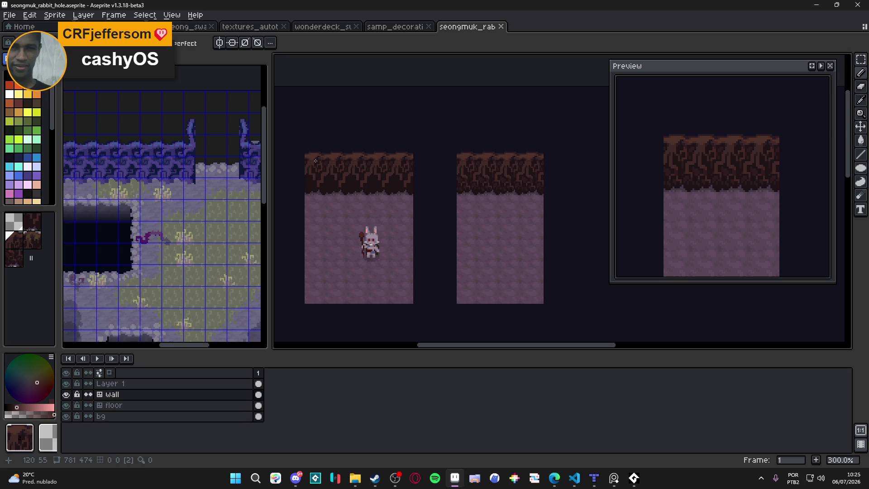
pyautogui.click(309, 185)
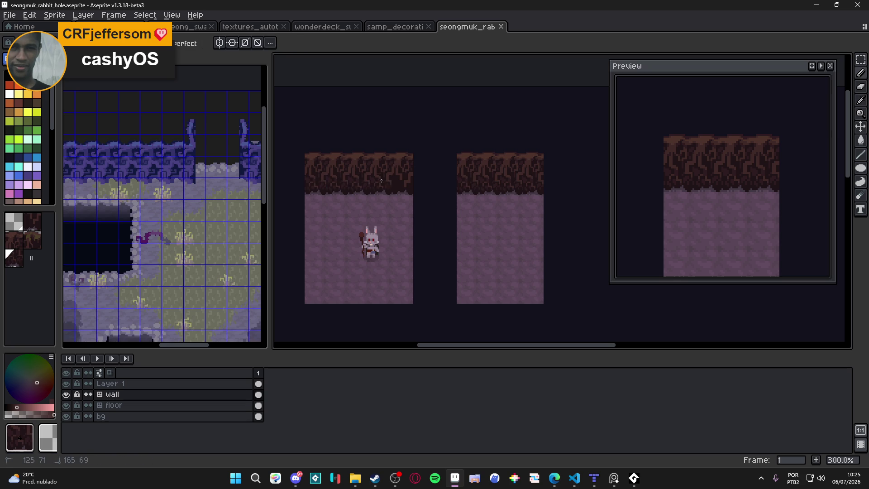
pyautogui.click(27, 112)
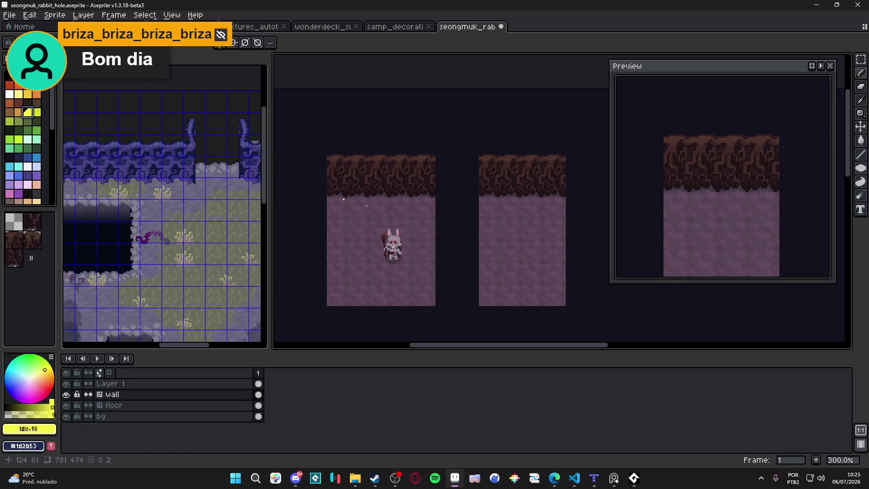
pyautogui.hotkey('ctrl', 's')
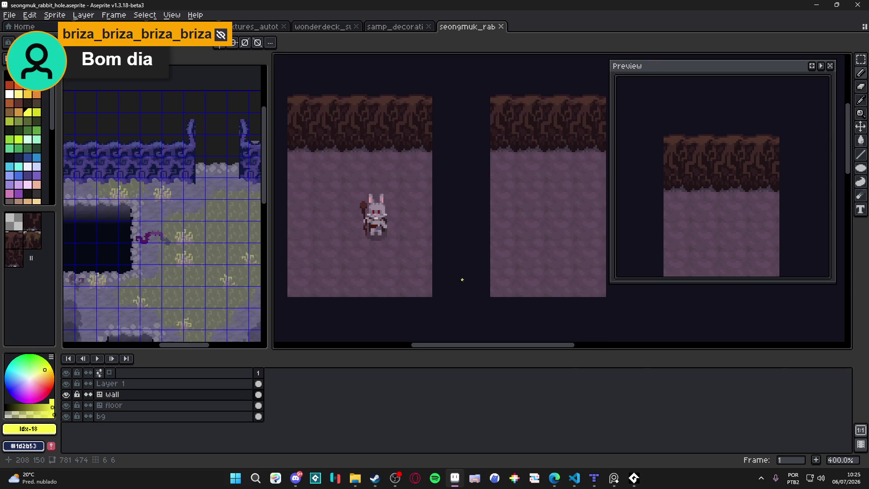
# Step: Switch to the Move tool and auto-select the rabbit's Layer 1
pyautogui.press('v')
pyautogui.keyDown('ctrl'); pyautogui.click(397, 241); pyautogui.keyUp('ctrl')
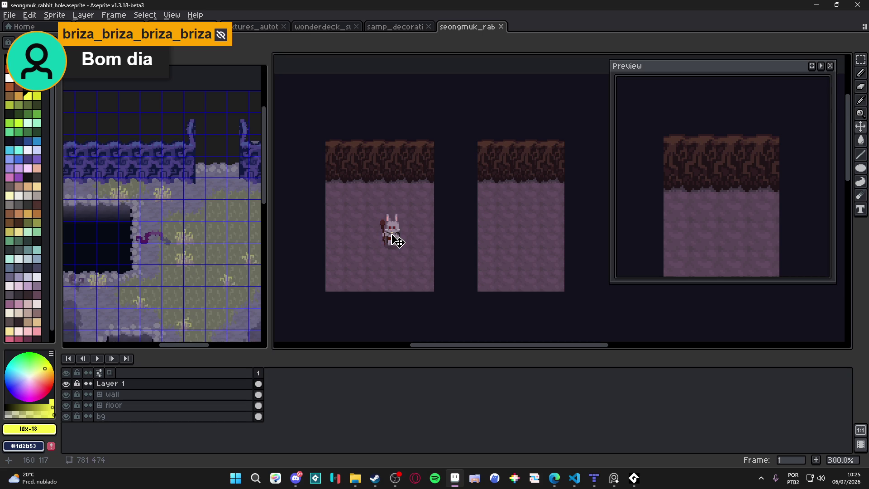
pyautogui.scroll(6, 379, 225)
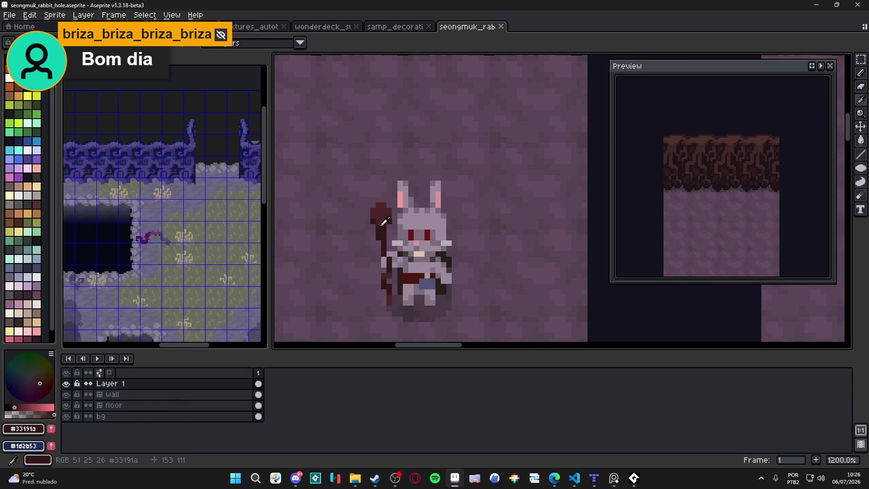
# Step: Fix one pixel on the rabbit sprite and save the file
pyautogui.click(385, 223)
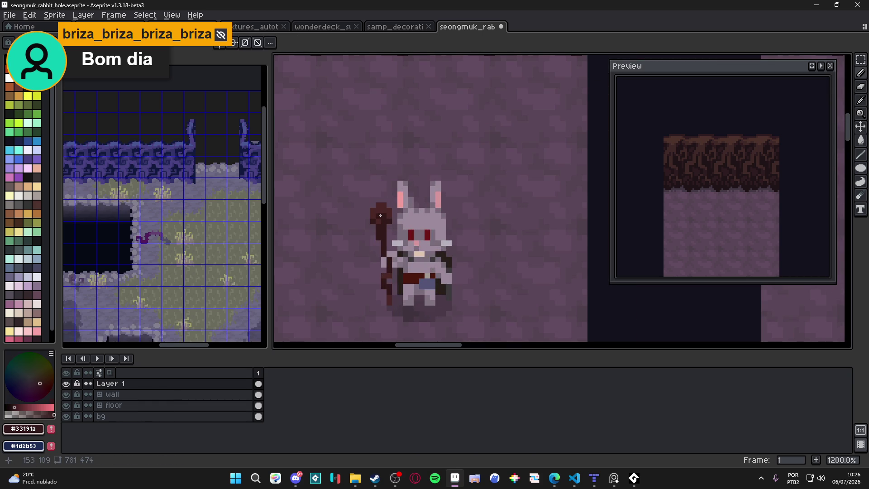
pyautogui.scroll(-3, 372, 245)
pyautogui.scroll(3, 373, 229)
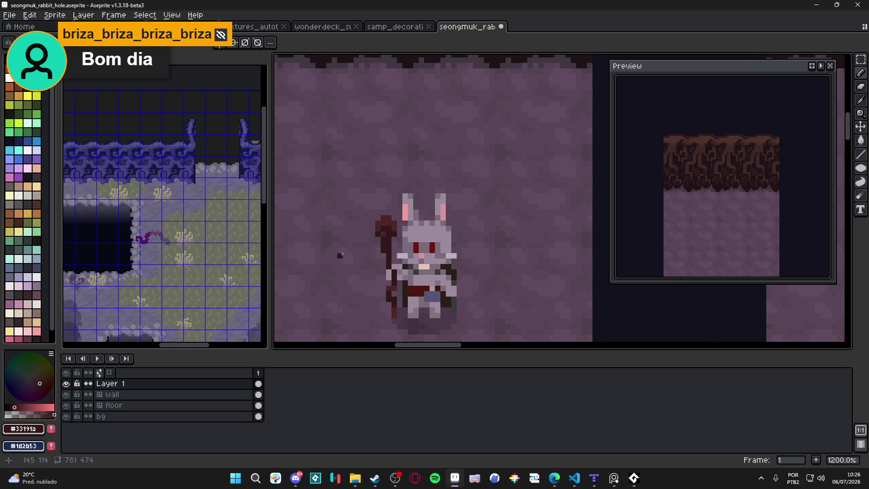
pyautogui.scroll(-2, 337, 252)
pyautogui.scroll(-3, 367, 253)
pyautogui.scroll(3, 369, 255)
pyautogui.hotkey('ctrl', 's')
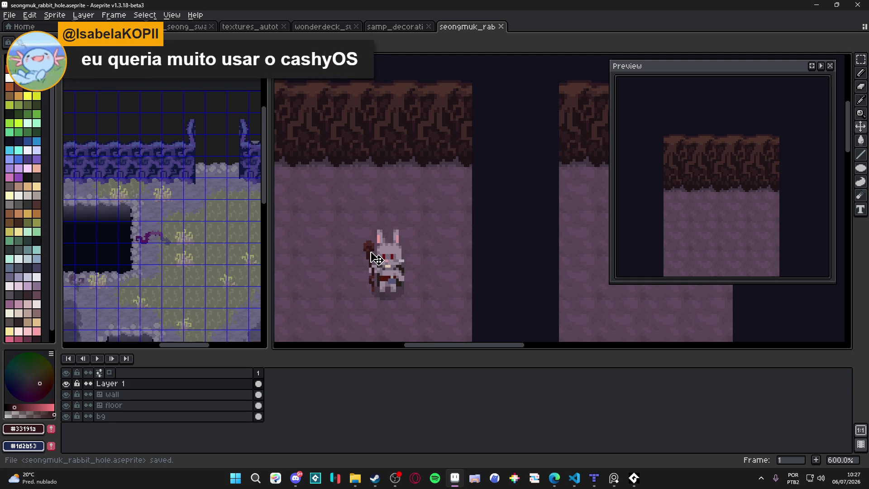
pyautogui.scroll(-2, 372, 258)
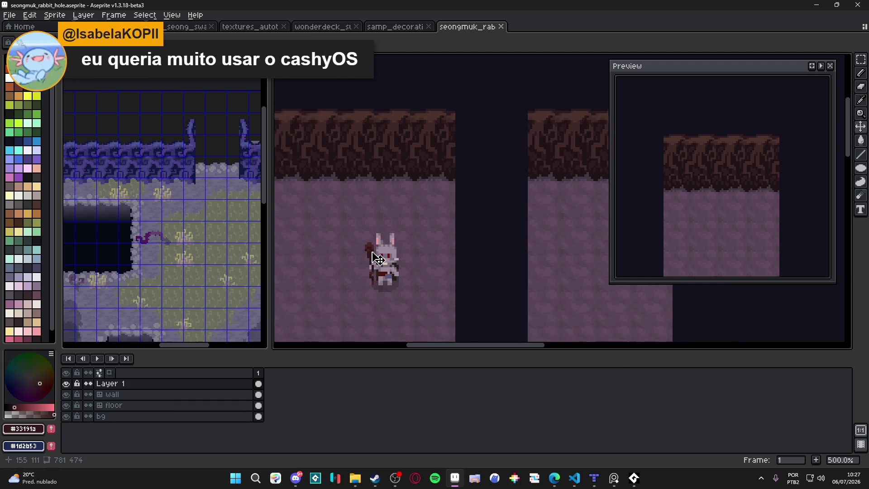
# Step: Select the Pencil tool for further single-pixel drawing on the wall
pyautogui.press('b')
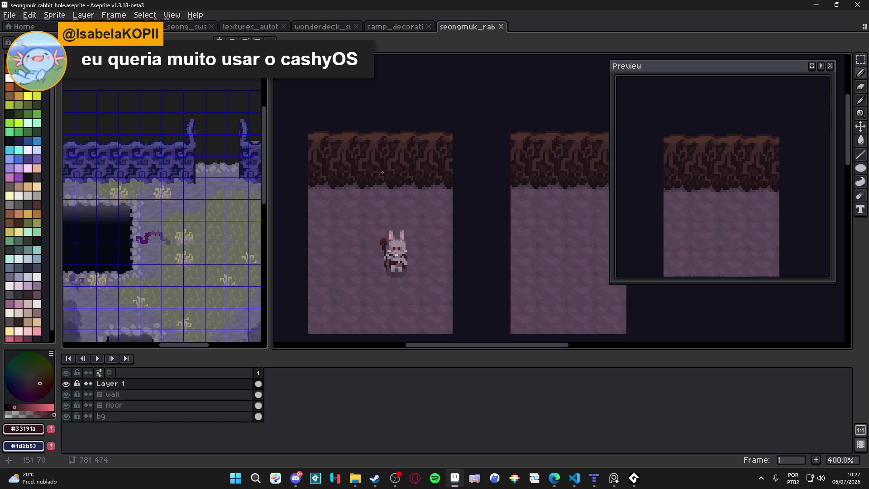
pyautogui.scroll(-1, 371, 166)
pyautogui.scroll(2, 399, 149)
pyautogui.scroll(2, 400, 150)
pyautogui.scroll(5, 400, 150)
# Step: Sample the dark and lighter browns from the wall's top edge
pyautogui.keyDown('alt'); pyautogui.click(409, 155); pyautogui.keyUp('alt')
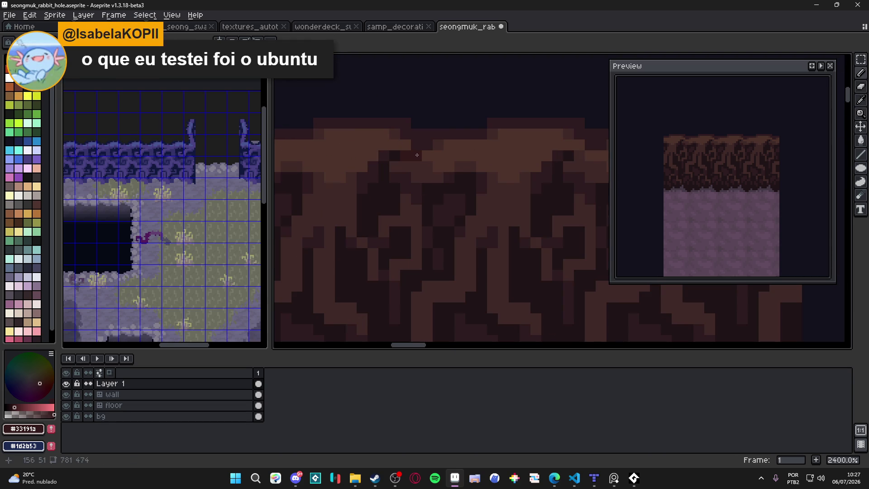
pyautogui.click(413, 152)
pyautogui.scroll(-6, 414, 152)
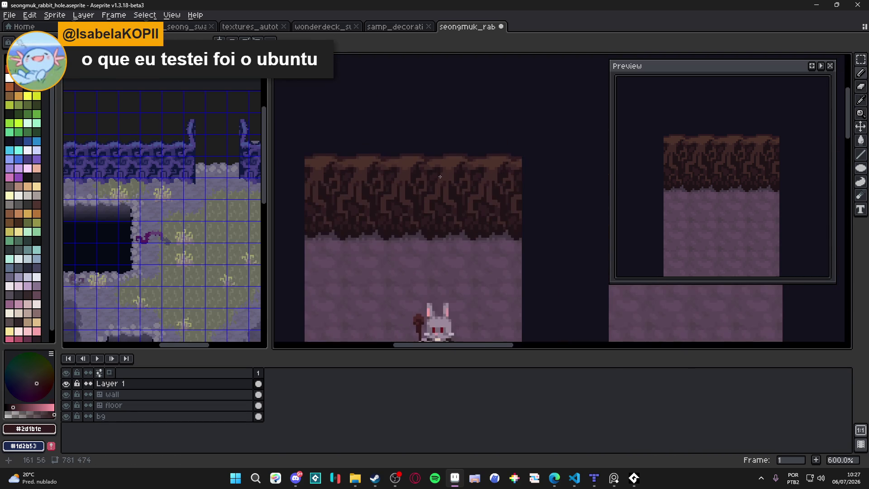
pyautogui.scroll(3, 431, 163)
pyautogui.keyDown('alt'); pyautogui.click(415, 153); pyautogui.keyUp('alt')
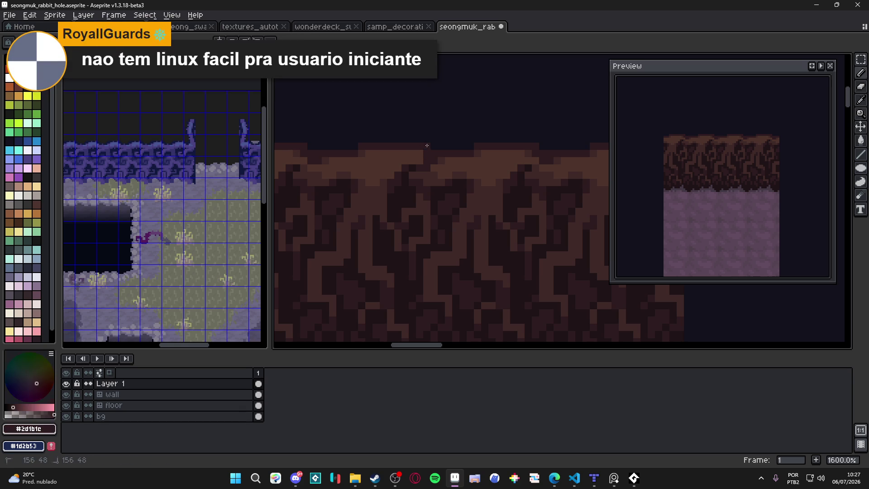
pyautogui.scroll(-3, 428, 159)
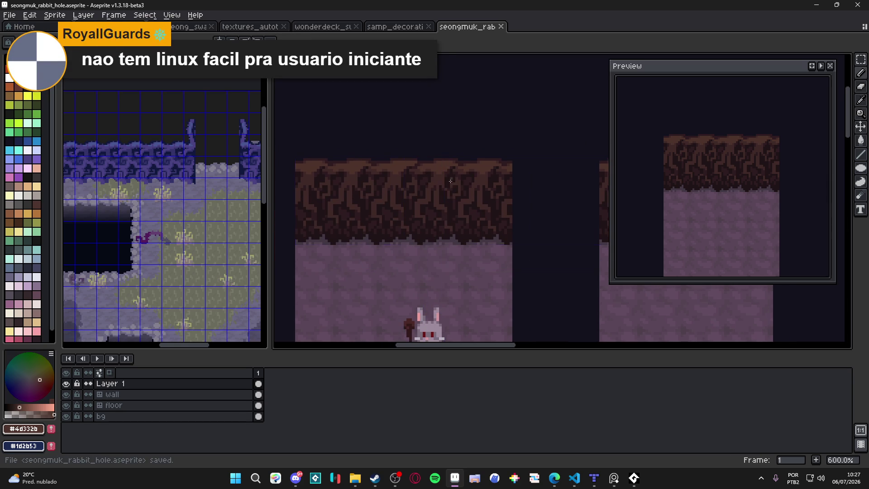
pyautogui.scroll(-1, 430, 192)
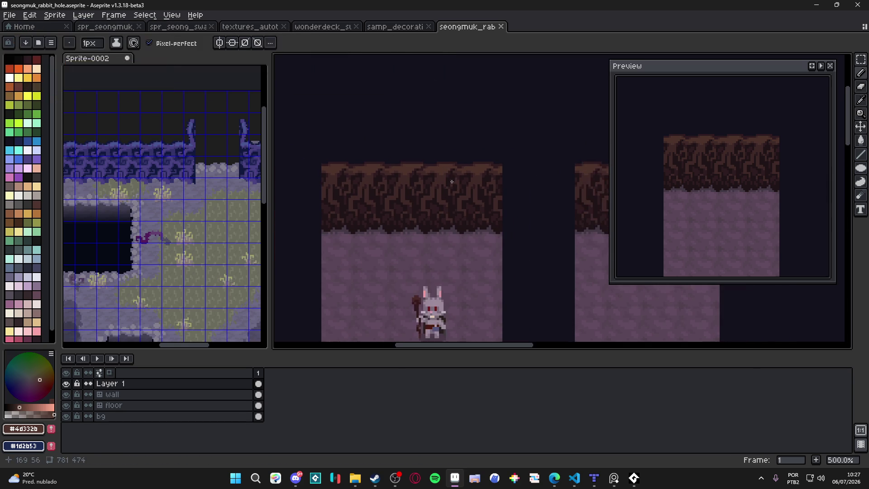
pyautogui.scroll(-1, 429, 193)
pyautogui.scroll(-1, 430, 193)
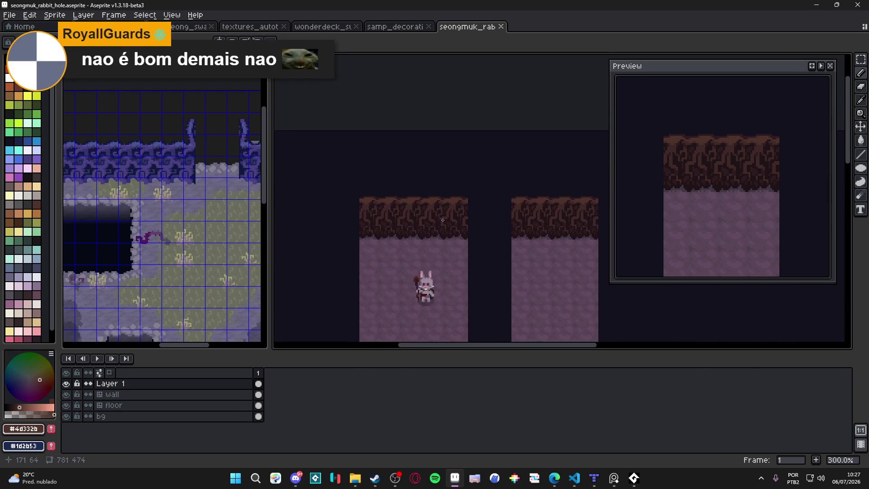
# Step: Undo the rabbit's last pencil edit and reselect the wall layer via its tile
pyautogui.moveTo(430, 193); pyautogui.dragTo(446, 186)
pyautogui.hotkey('ctrl', 'z')
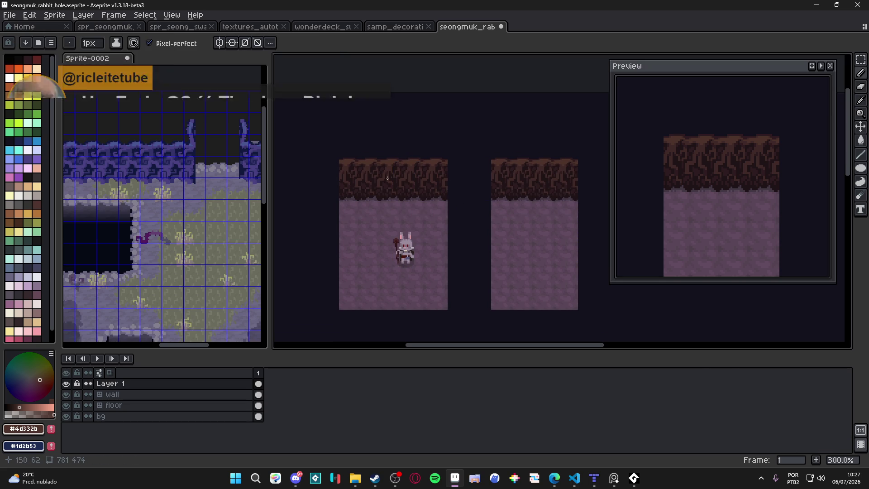
pyautogui.press('ctrl')
pyautogui.scroll(2, 393, 216)
pyautogui.keyDown('ctrl'); pyautogui.click(396, 168); pyautogui.keyUp('ctrl')
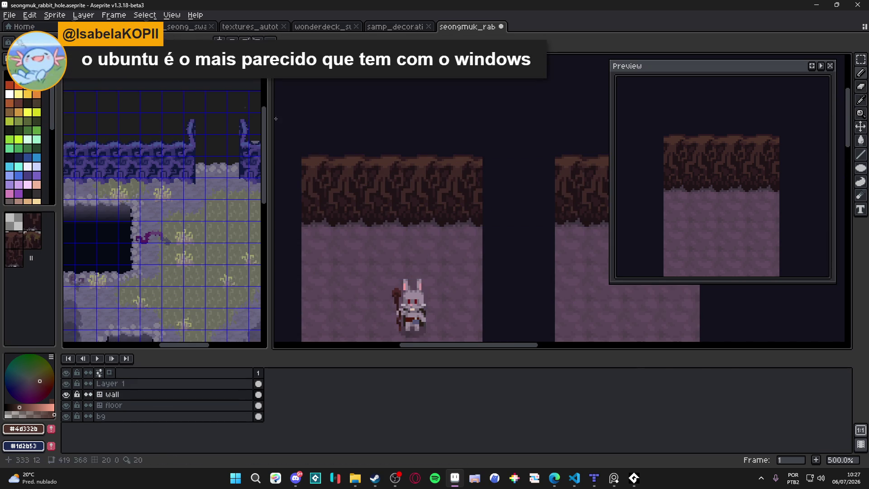
pyautogui.scroll(4, 361, 161)
pyautogui.scroll(1, 361, 161)
# Step: Repaint top-edge pixels with the darkest wall brown, then sample mid browns
pyautogui.keyDown('alt'); pyautogui.click(360, 162); pyautogui.keyUp('alt')
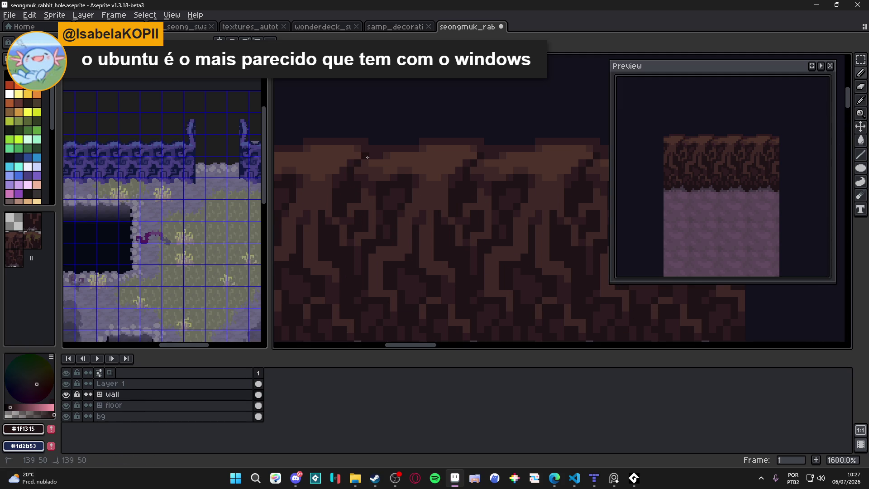
pyautogui.keyDown('alt'); pyautogui.click(374, 151); pyautogui.keyUp('alt')
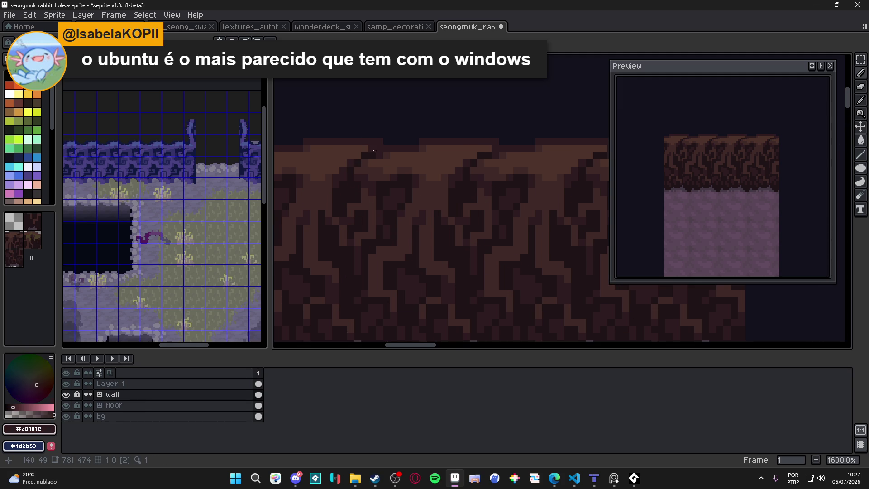
pyautogui.keyDown('alt'); pyautogui.click(372, 149); pyautogui.keyUp('alt')
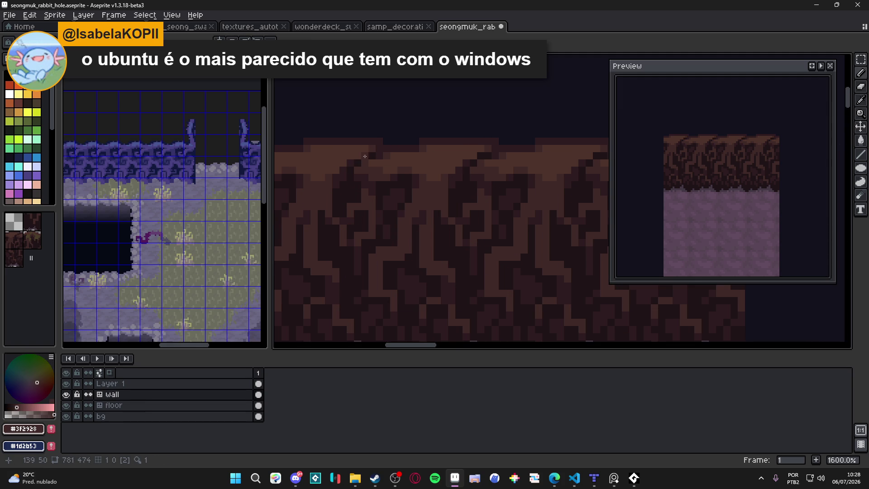
pyautogui.scroll(-4, 365, 152)
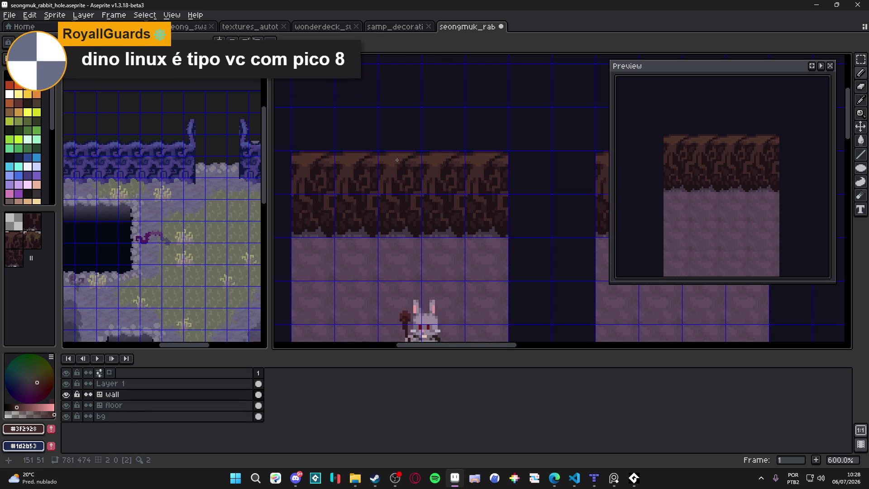
pyautogui.scroll(3, 397, 159)
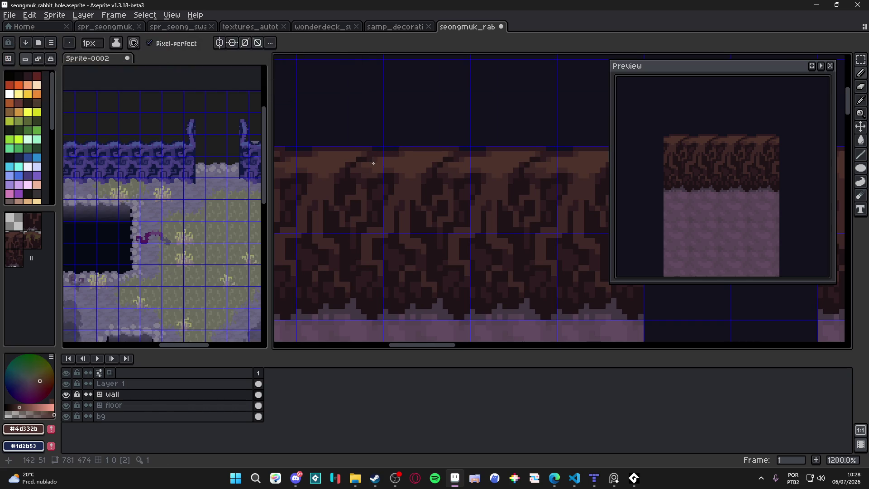
pyautogui.keyDown('alt'); pyautogui.click(377, 163); pyautogui.keyUp('alt')
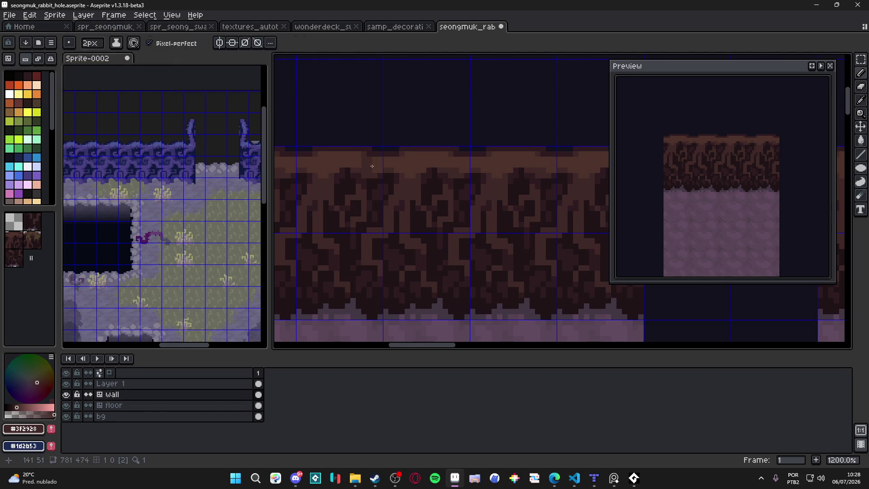
pyautogui.scroll(-1, 379, 164)
pyautogui.scroll(1, 360, 164)
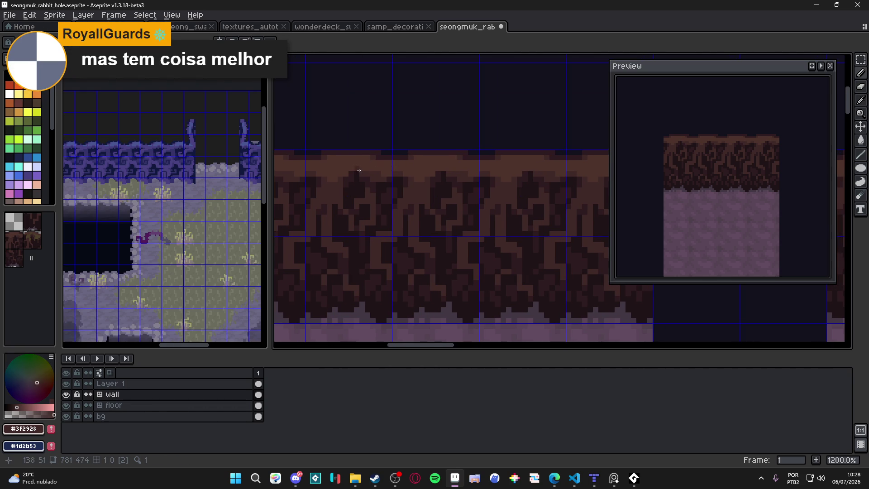
# Step: Try a darker #2d1b1c pixel on the top edge, undo it, and save the tile
pyautogui.click(344, 160)
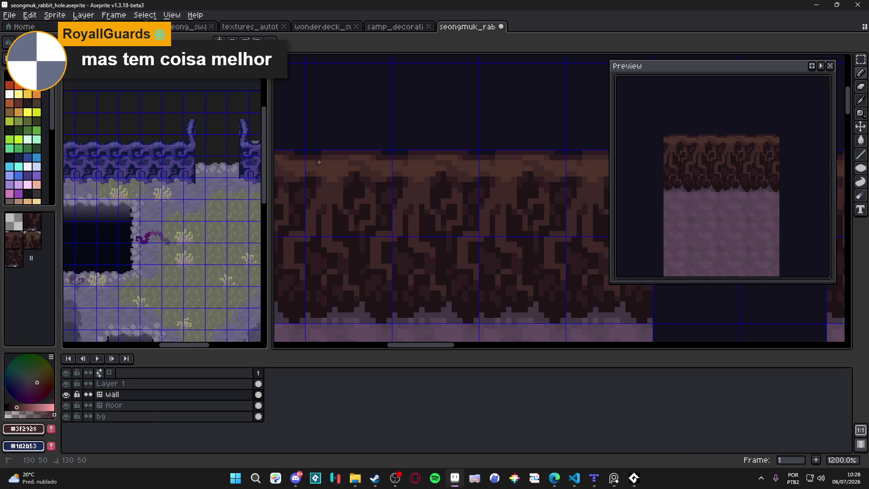
pyautogui.keyDown('alt'); pyautogui.click(344, 157); pyautogui.keyUp('alt')
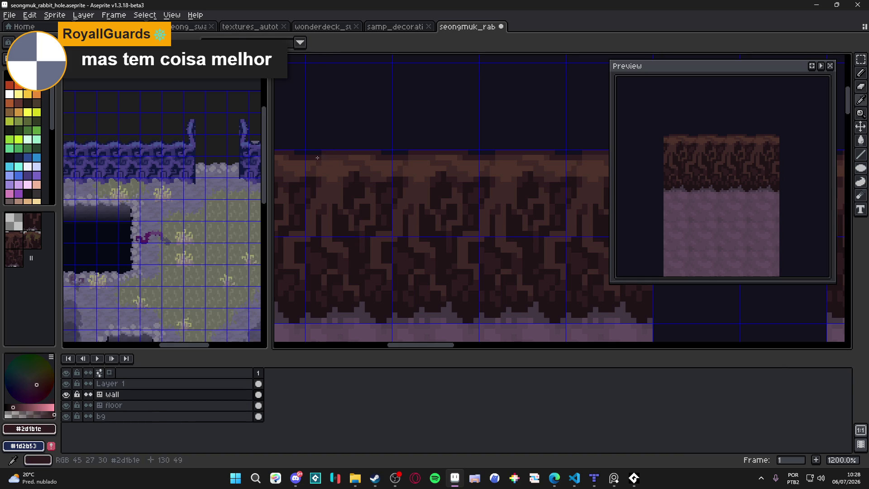
pyautogui.click(344, 158)
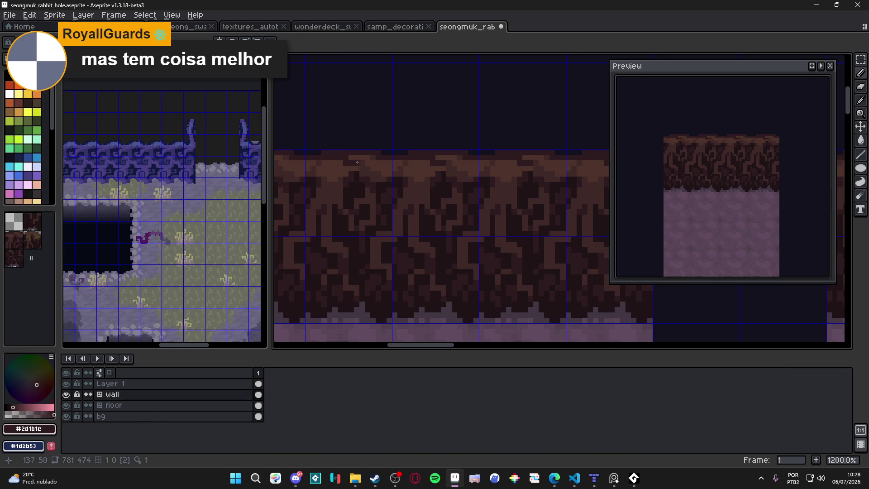
pyautogui.scroll(-2, 361, 162)
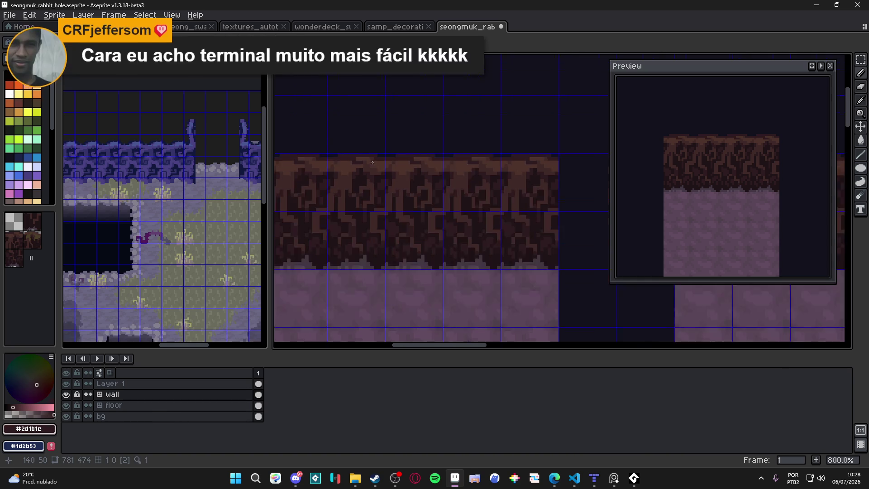
pyautogui.scroll(-2, 372, 164)
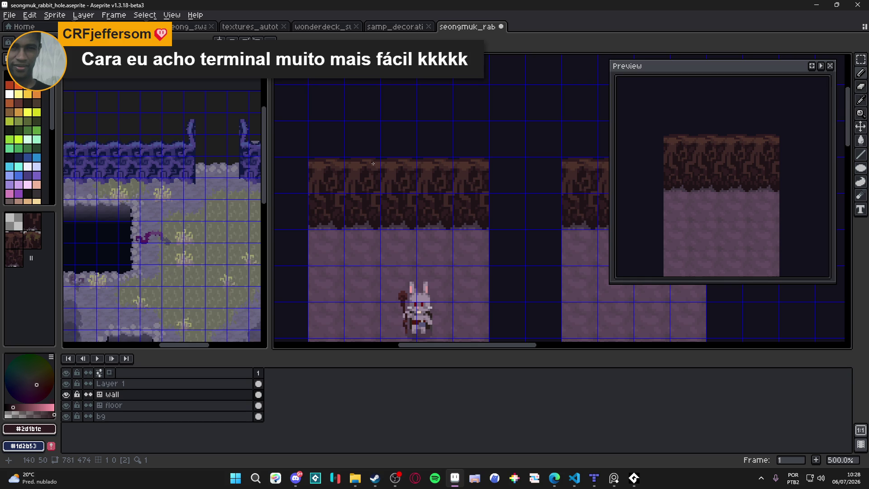
pyautogui.scroll(-1, 372, 164)
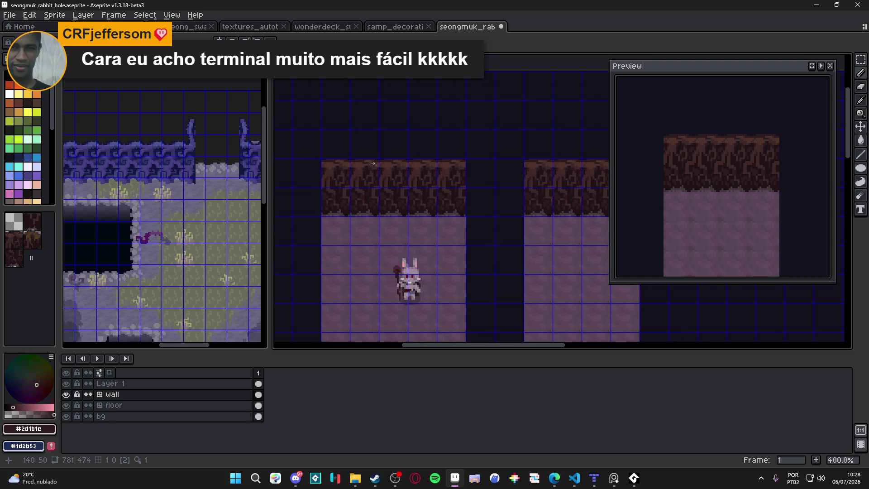
pyautogui.hotkey('ctrl', 'z')
pyautogui.hotkey('ctrl', 'z')
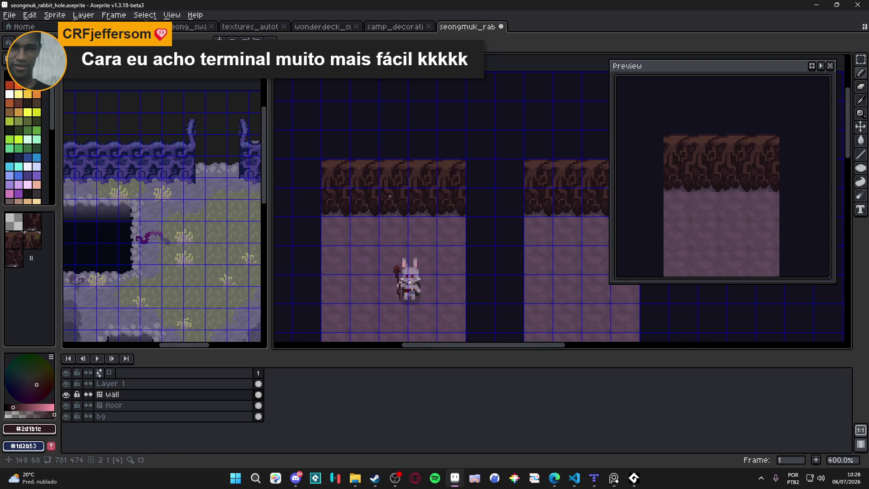
pyautogui.scroll(1, 389, 197)
pyautogui.scroll(1, 345, 178)
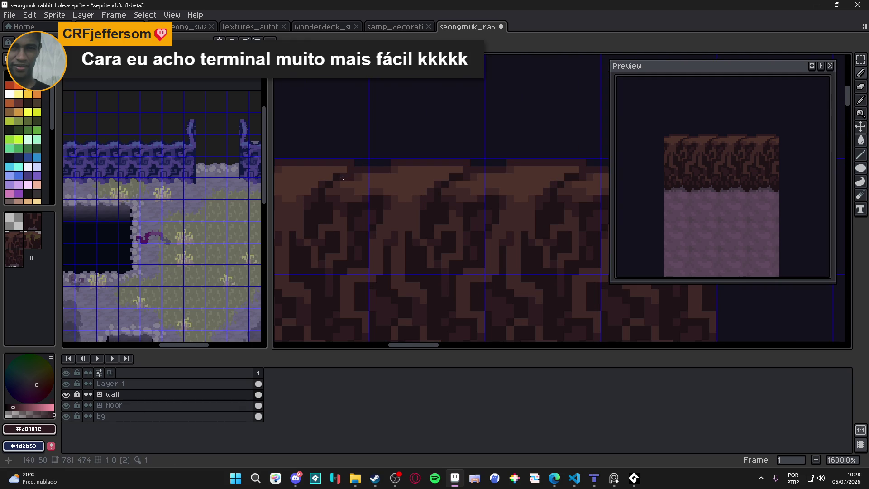
pyautogui.scroll(-1, 390, 195)
pyautogui.hotkey('ctrl', 's')
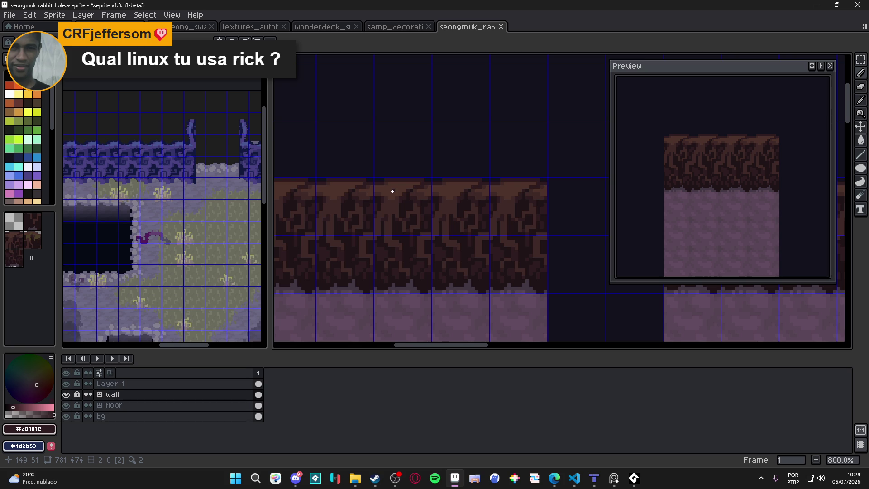
pyautogui.scroll(-2, 435, 203)
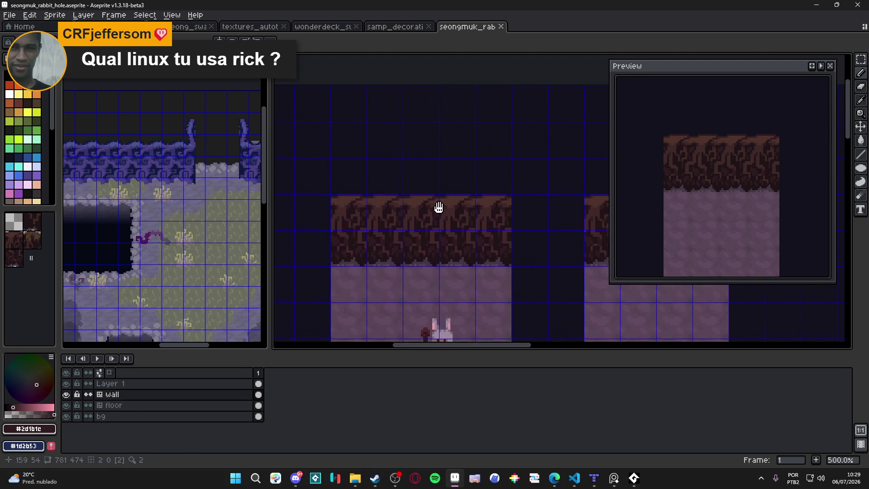
pyautogui.scroll(4, 437, 221)
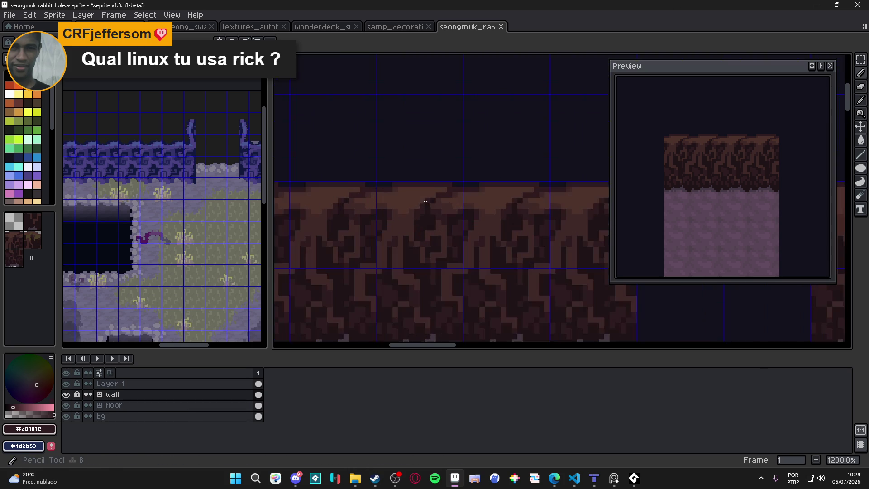
# Step: Paint a small medium-brown stroke on the top edge, resample #3f2928, and save
pyautogui.keyDown('alt'); pyautogui.click(425, 197); pyautogui.keyUp('alt')
pyautogui.click(427, 196)
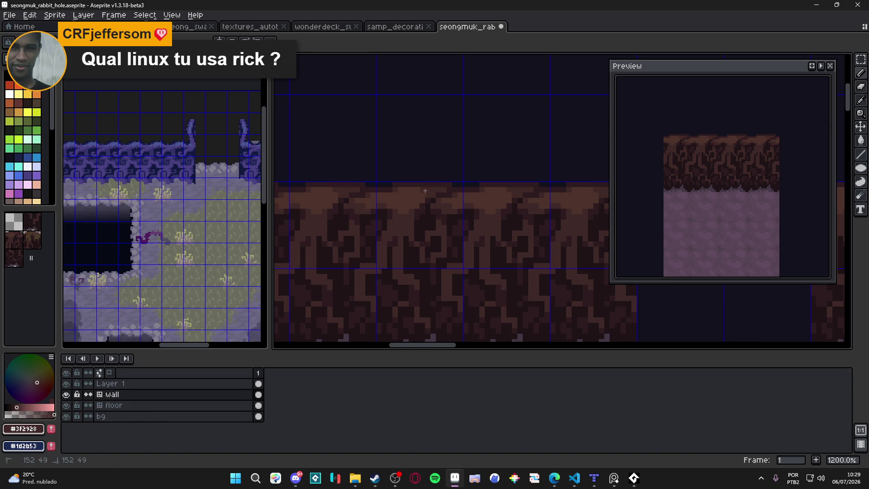
pyautogui.keyDown('alt'); pyautogui.click(424, 188); pyautogui.keyUp('alt')
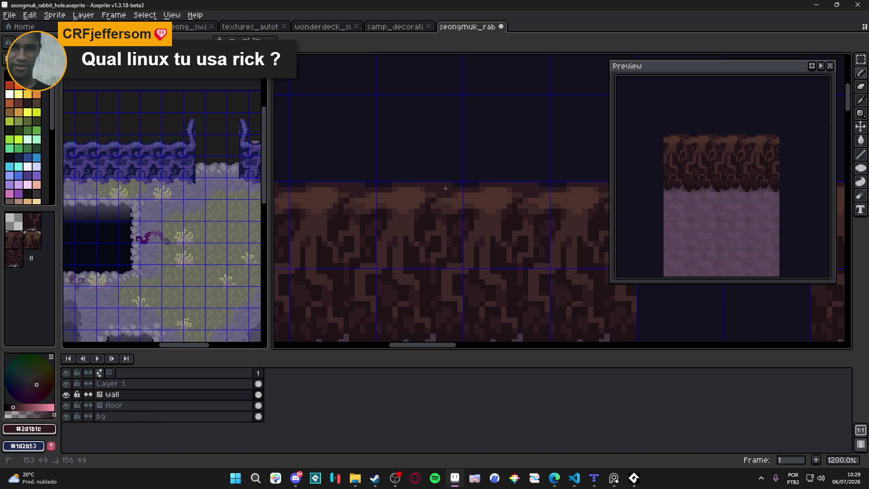
pyautogui.press('e')
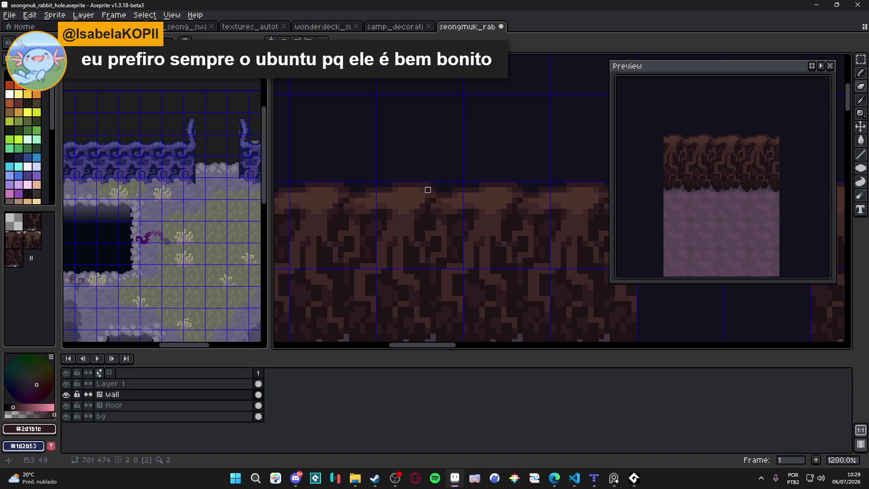
pyautogui.press('b')
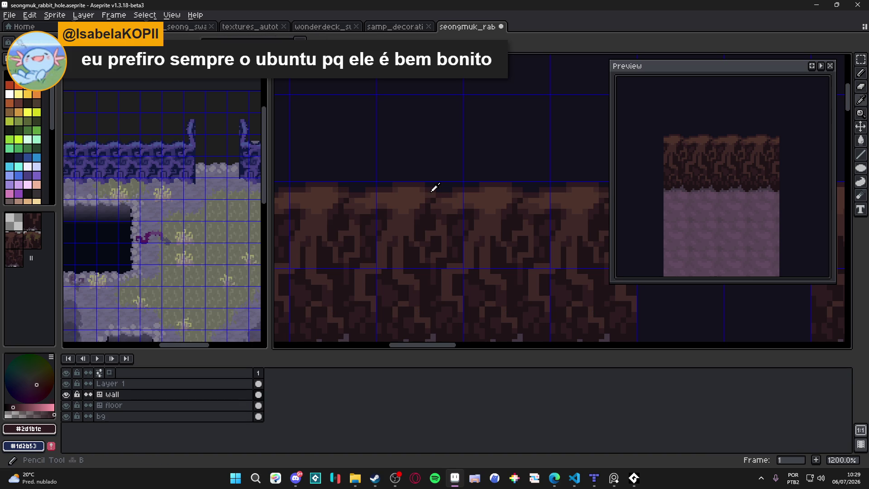
pyautogui.keyDown('alt'); pyautogui.click(420, 191); pyautogui.keyUp('alt')
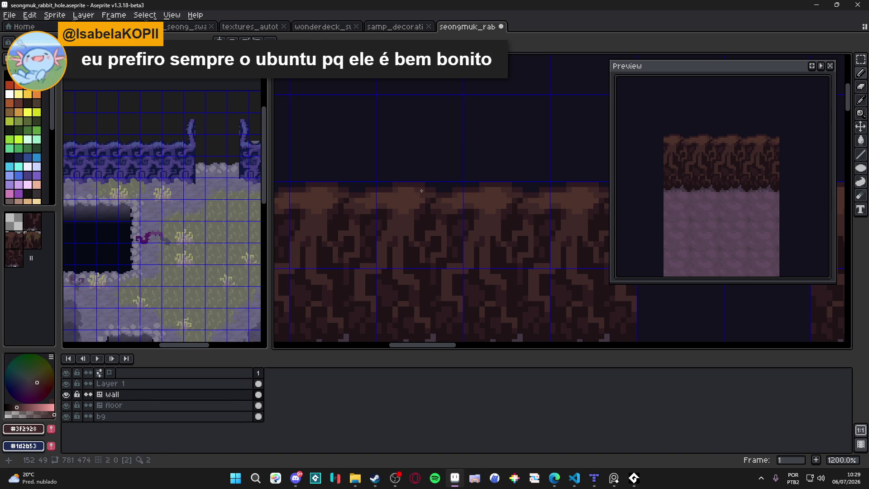
pyautogui.hotkey('ctrl', 's')
pyautogui.scroll(-4, 421, 199)
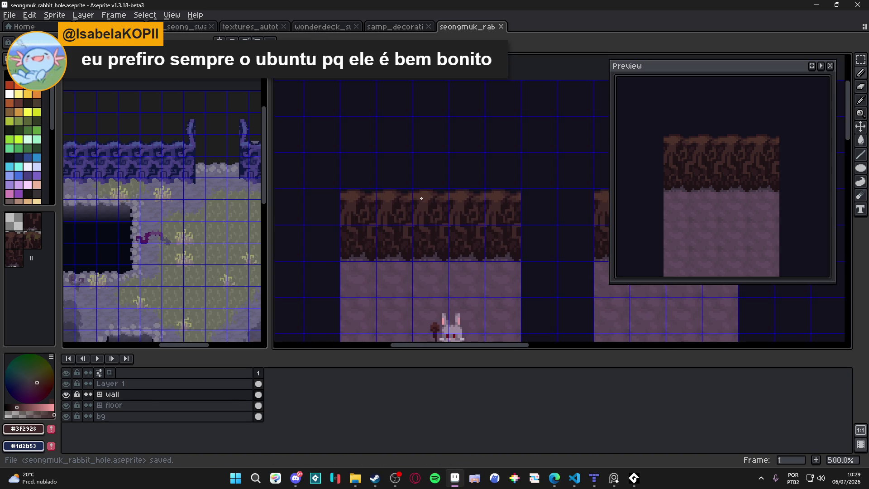
pyautogui.scroll(-2, 422, 199)
pyautogui.scroll(-1, 417, 217)
pyautogui.scroll(1, 413, 232)
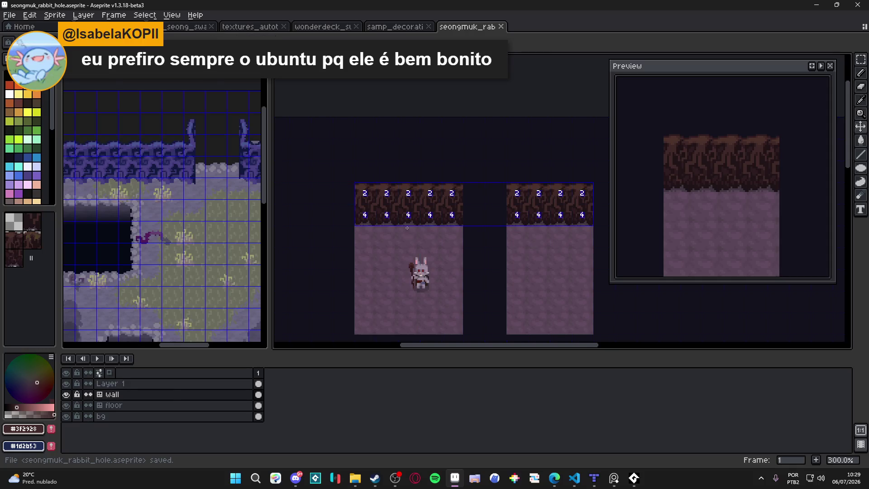
pyautogui.scroll(-1, 411, 238)
pyautogui.scroll(1, 402, 248)
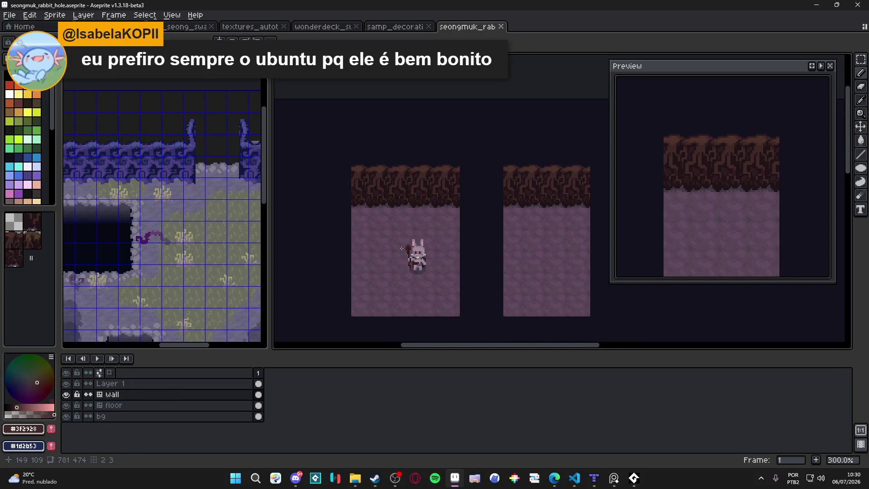
pyautogui.hscroll(-1, 403, 247)
pyautogui.hotkey('ctrl', 's')
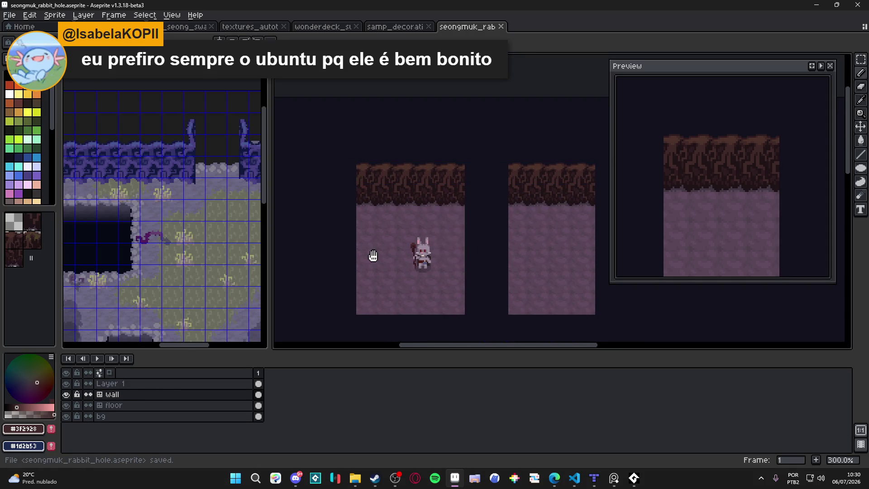
pyautogui.hscroll(-1, 370, 252)
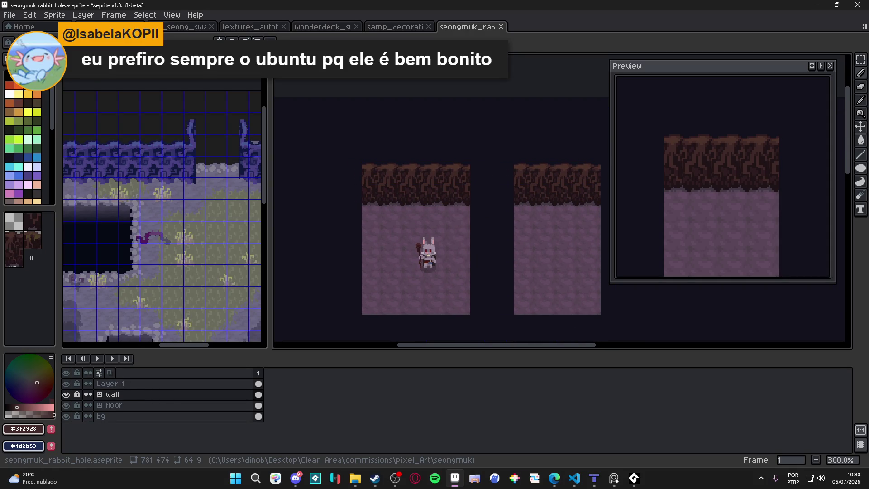
pyautogui.hscroll(-1, 386, 274)
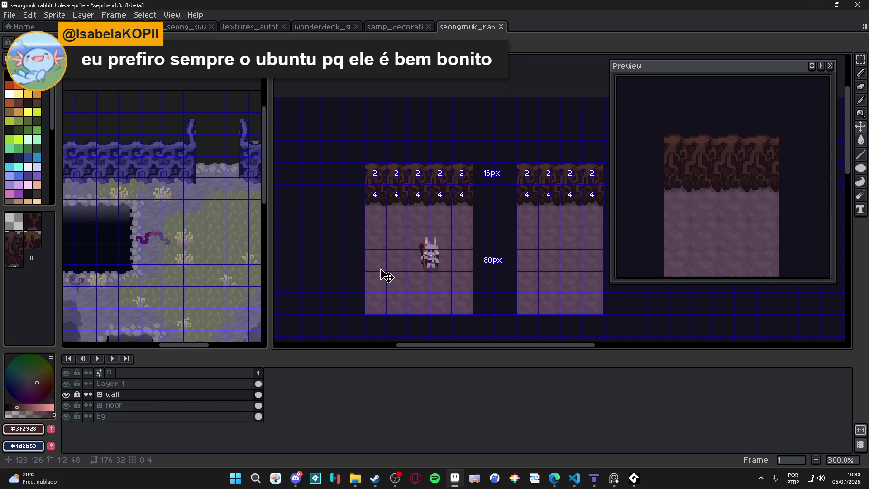